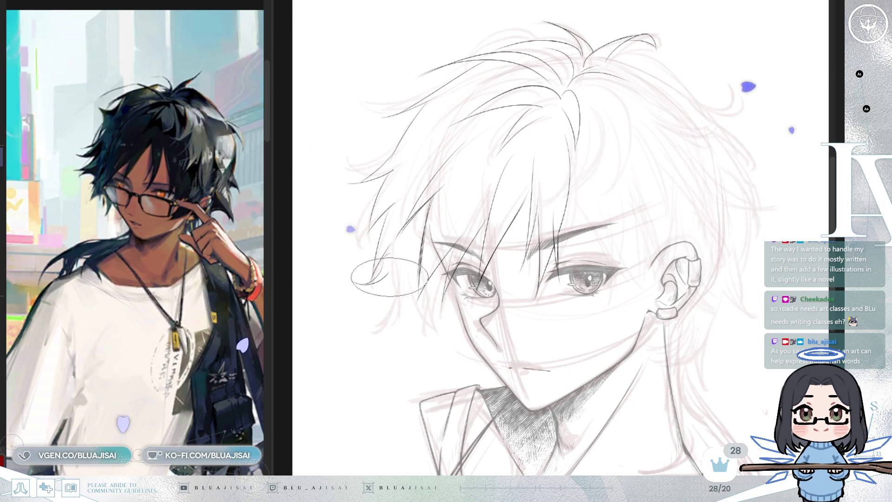
Ink a dark hair strand under the left fringe and check it in mirrored view.
left_click_drag(405, 293, 393, 331)
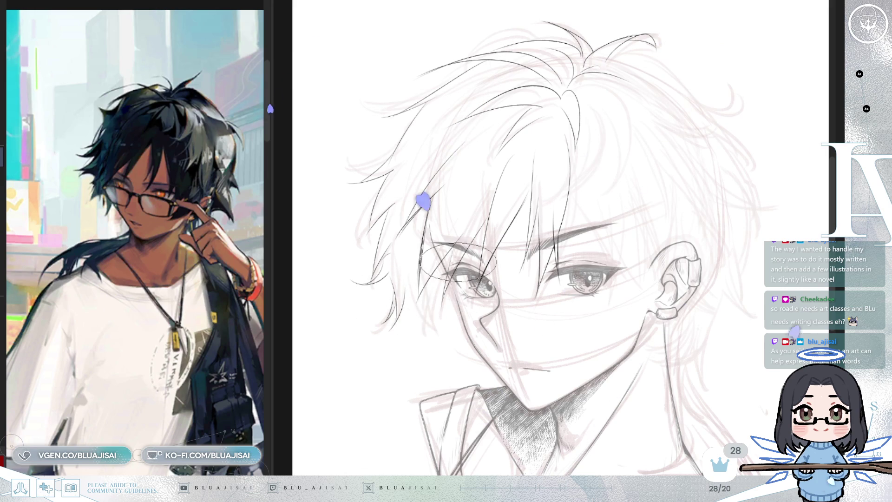
key("m")
key("m")
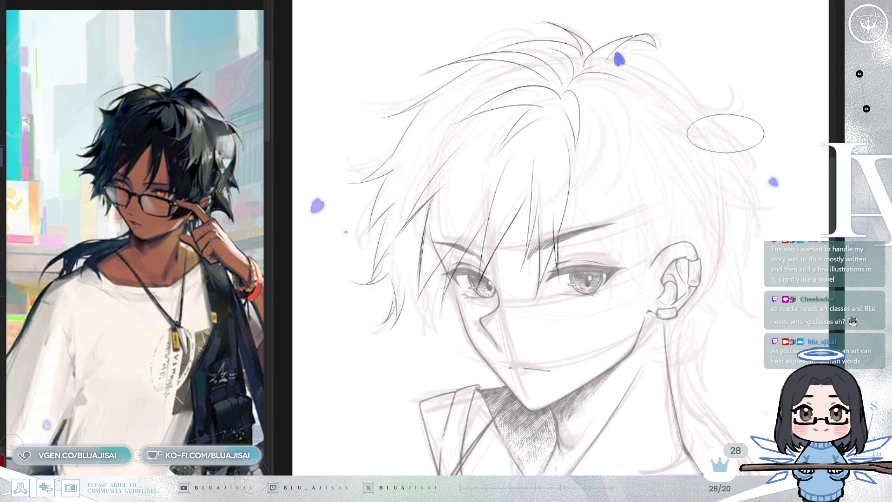
left_click_drag(404, 279, 367, 277)
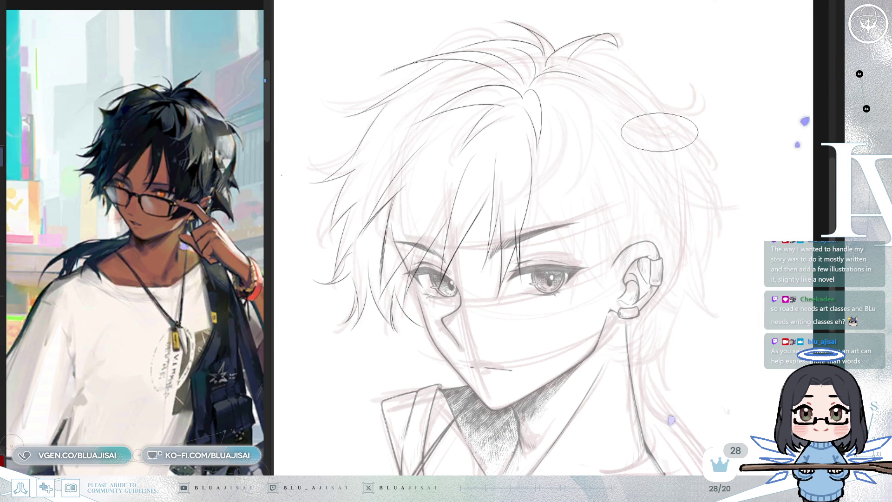
scroll(615, 158, "down", 3)
scroll(599, 172, "up", 2)
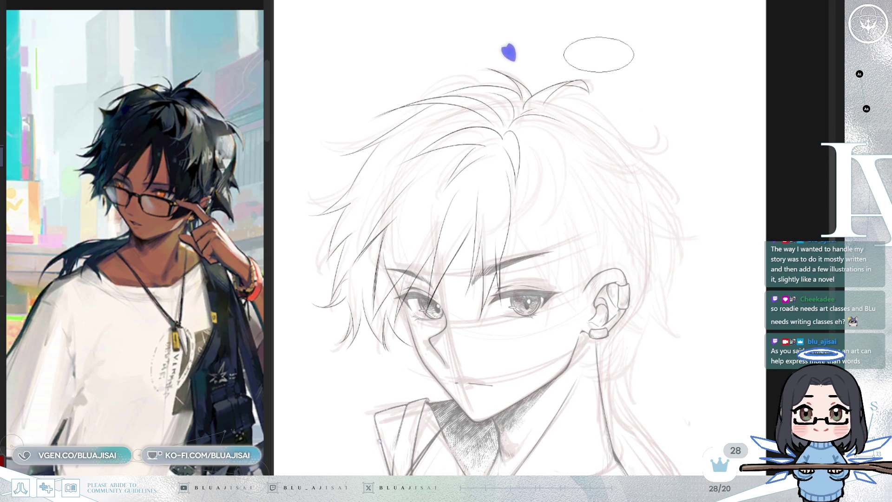
key("h")
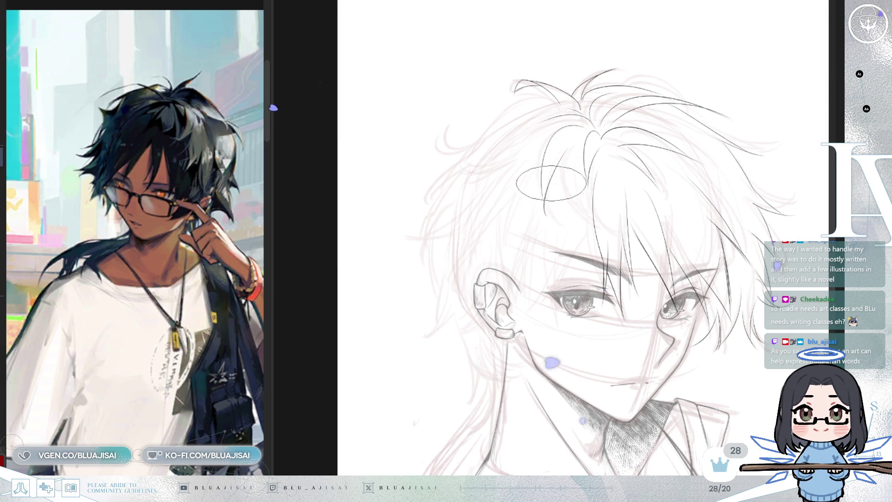
Extend a hair strand down-left and add a thin upward strand, checking the hair mirrored.
key("m")
left_click_drag(621, 177, 622, 174)
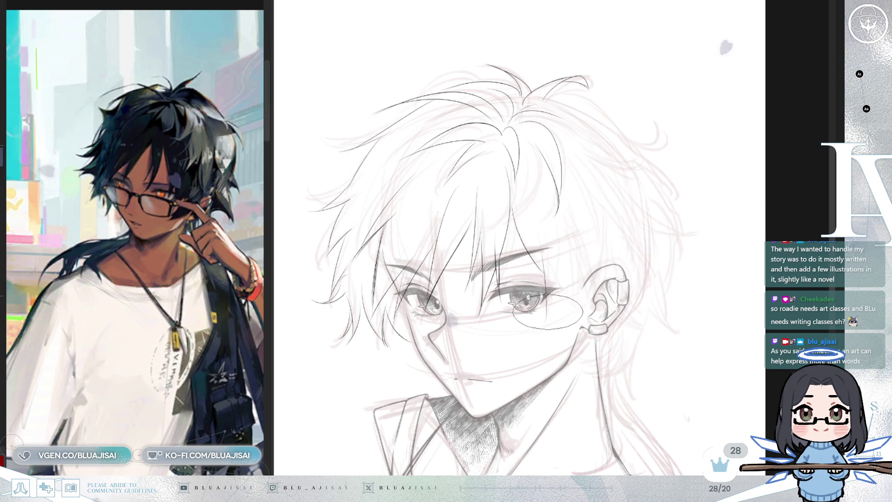
key("h")
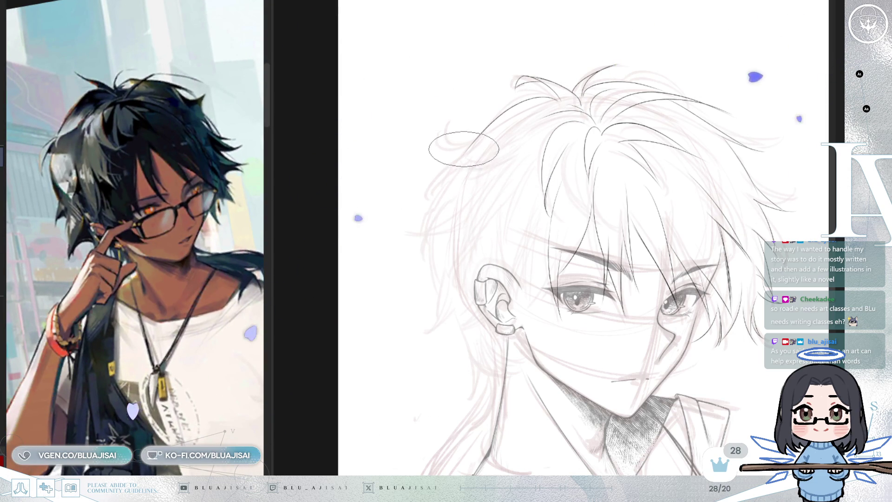
left_click_drag(469, 144, 450, 167)
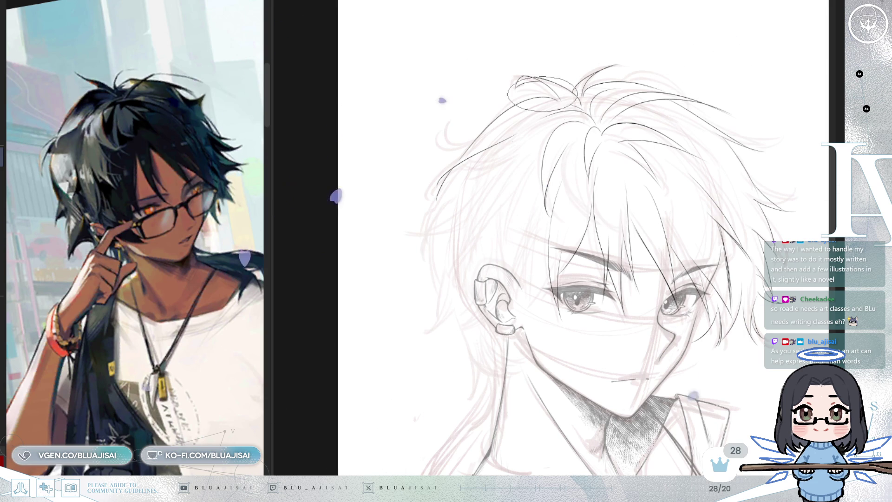
left_click_drag(488, 222, 493, 157)
scroll(532, 147, "up", 1)
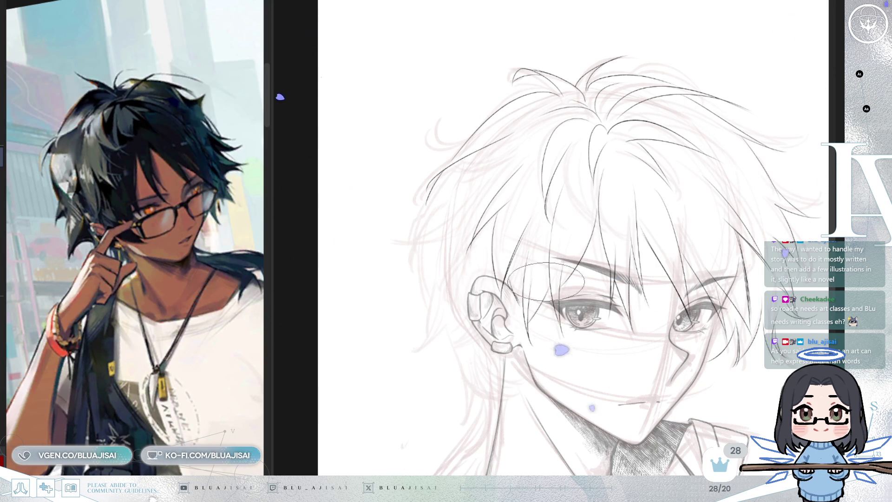
key("m")
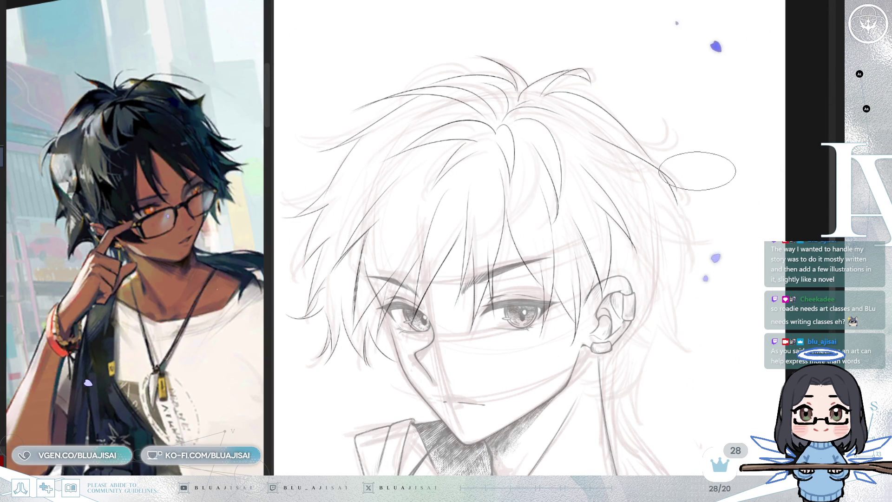
key("m")
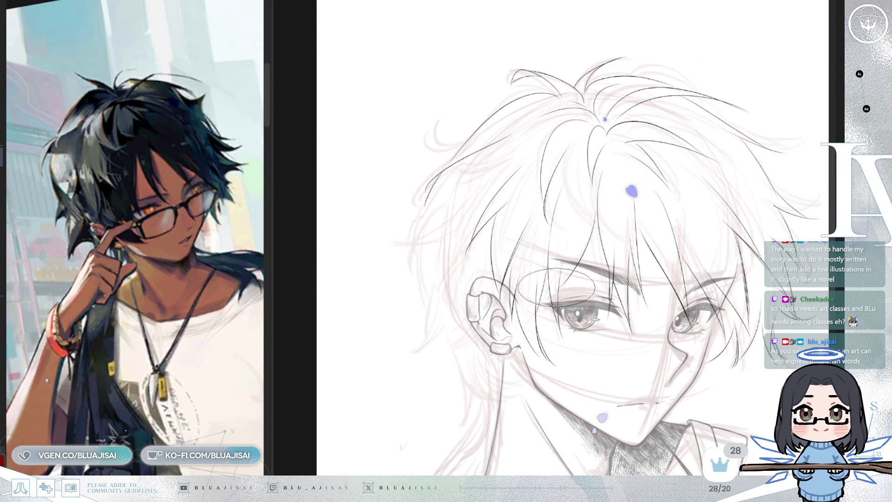
key("h")
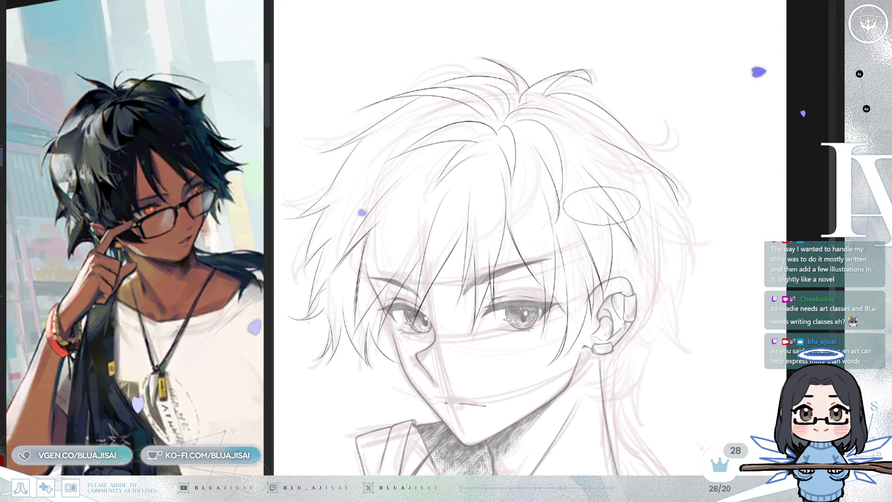
key("m")
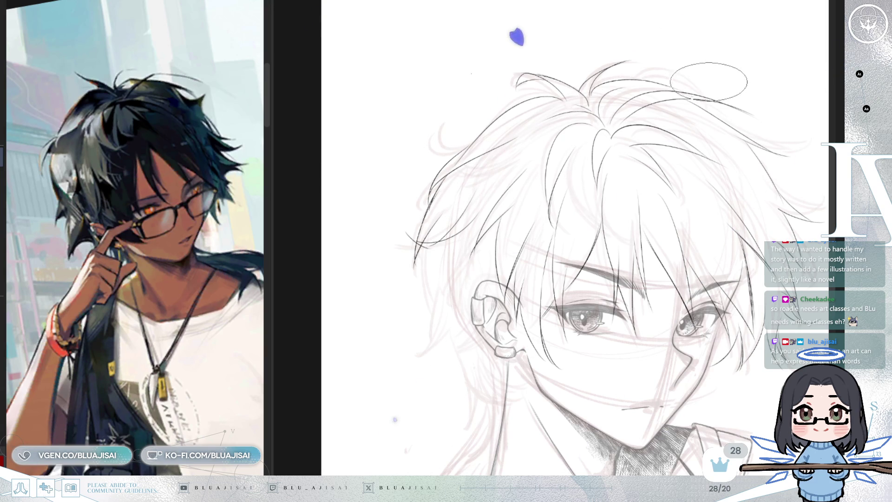
scroll(414, 188, "up", 2)
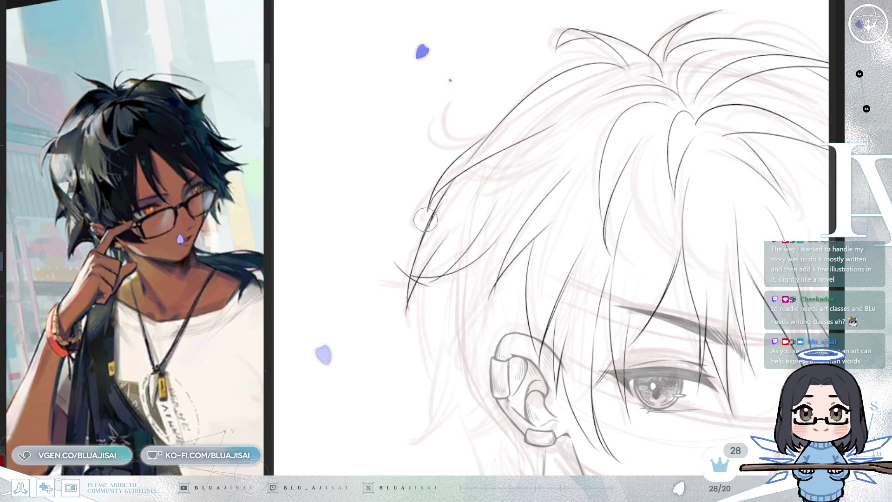
scroll(539, 159, "down", 3)
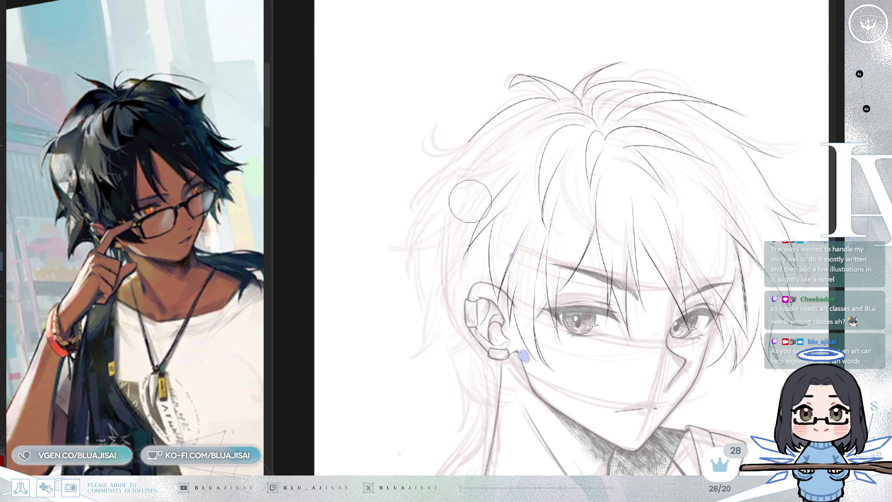
scroll(430, 205, "up", 1)
scroll(458, 151, "up", 1)
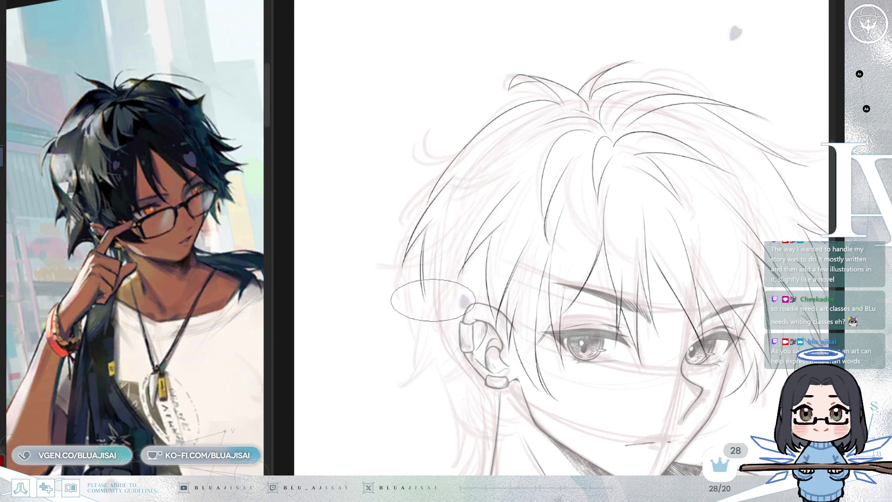
scroll(442, 280, "down", 1)
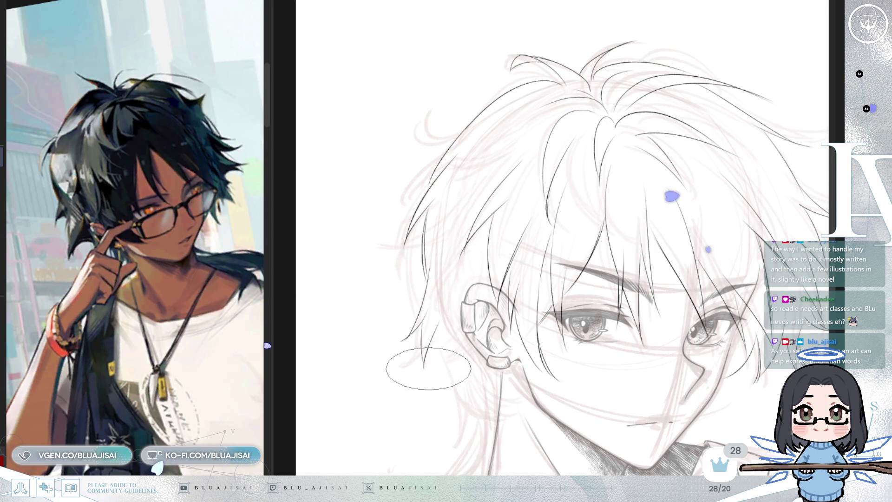
scroll(559, 234, "down", 1)
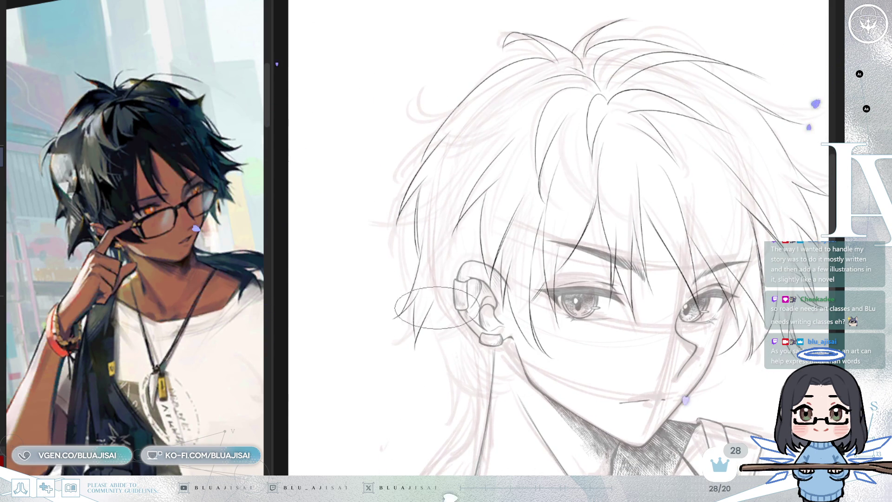
left_click_drag(453, 281, 435, 254)
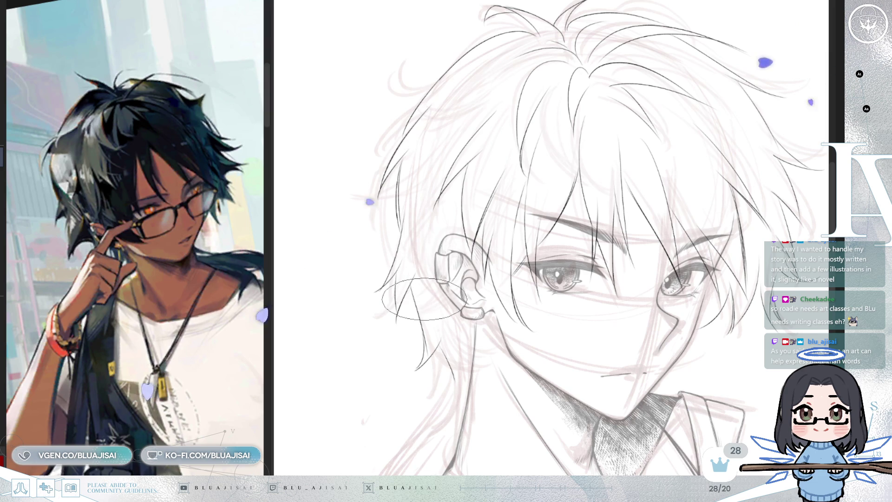
left_click_drag(530, 293, 521, 267)
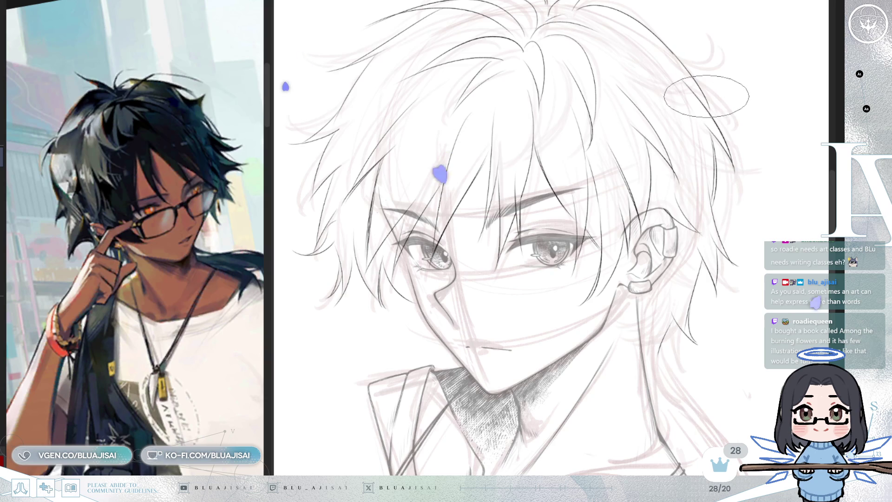
Subtly reshape the eyes, nose, lips and hair line art, then re-centre the view.
key("h")
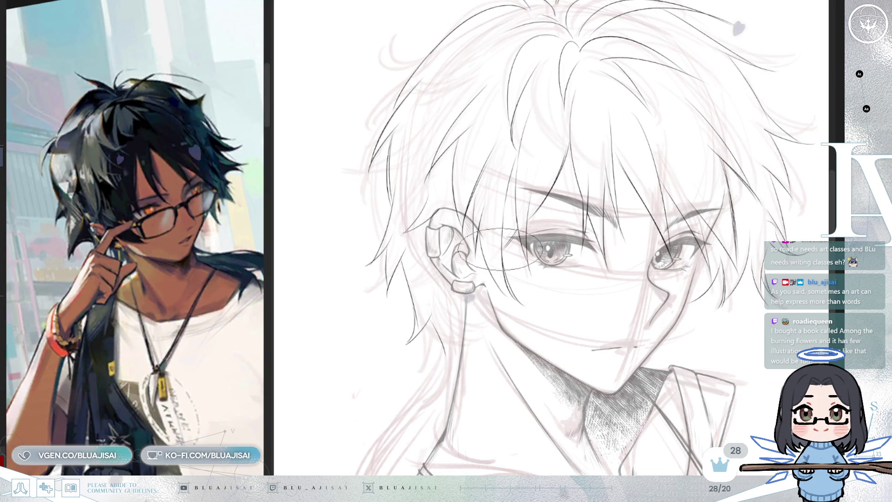
key("ctrl+z")
scroll(497, 258, "down", 1)
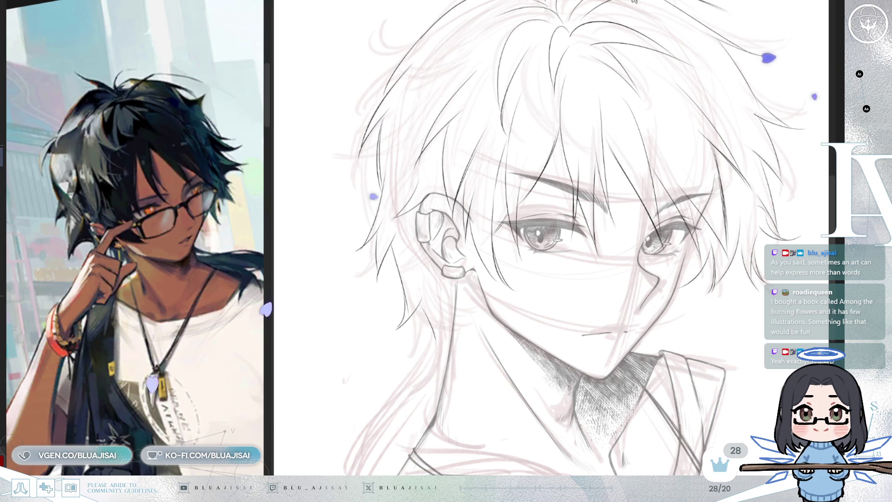
left_click_drag(647, 199, 665, 181)
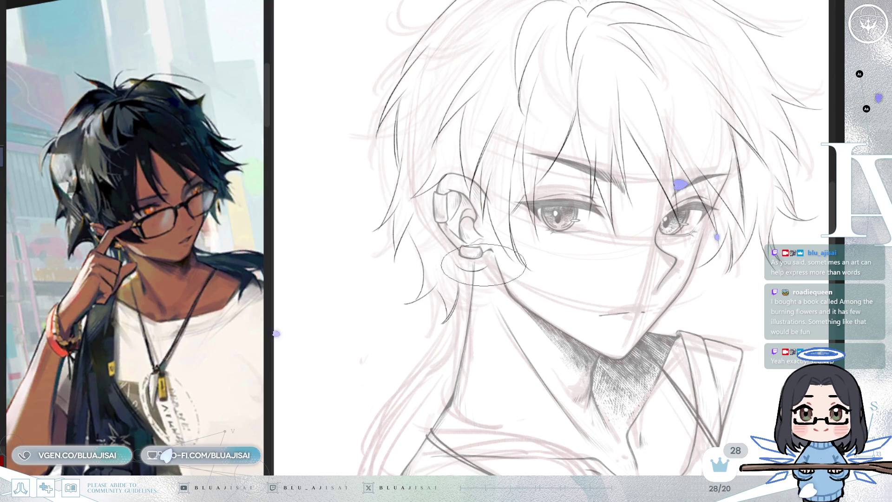
Ink a dark contour line down the left side of the neck.
key("m")
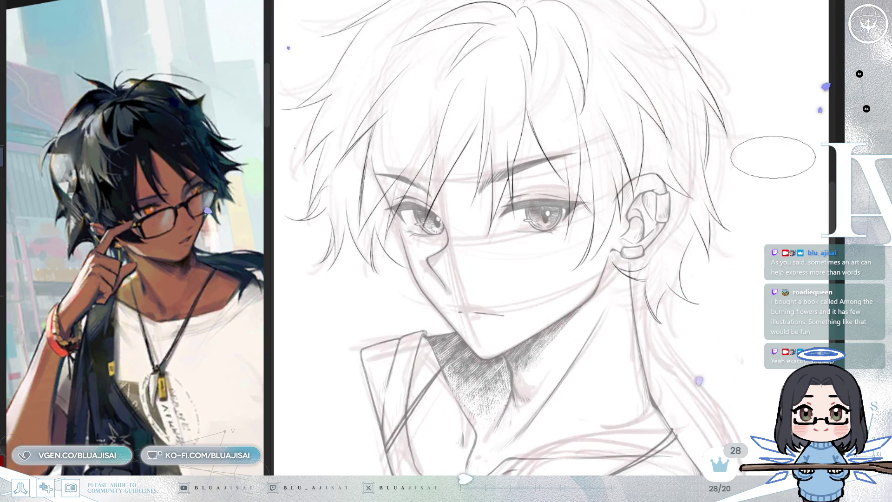
left_click_drag(740, 166, 648, 162)
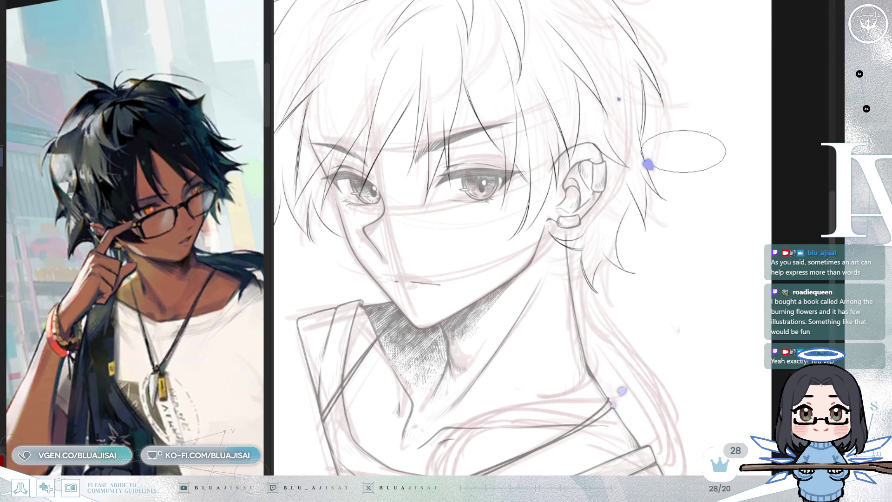
scroll(683, 151, "down", 1)
scroll(678, 168, "down", 1)
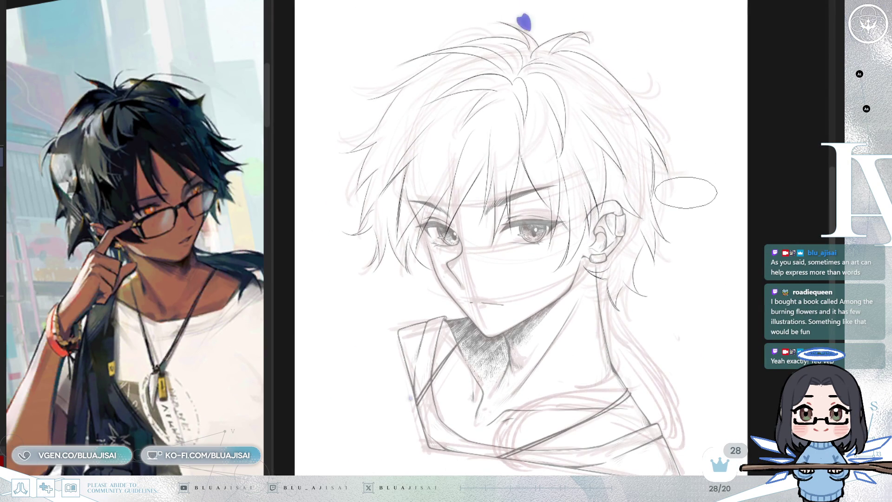
key("m")
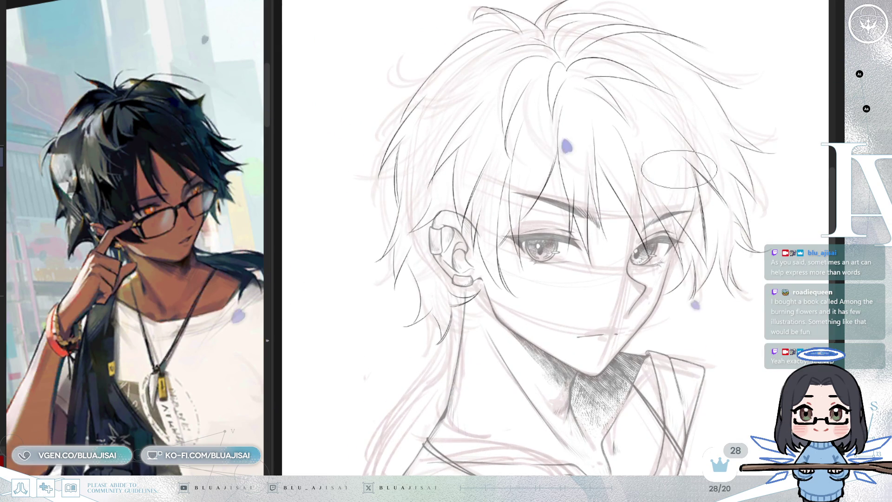
scroll(707, 156, "up", 2)
left_click_drag(706, 162, 732, 108)
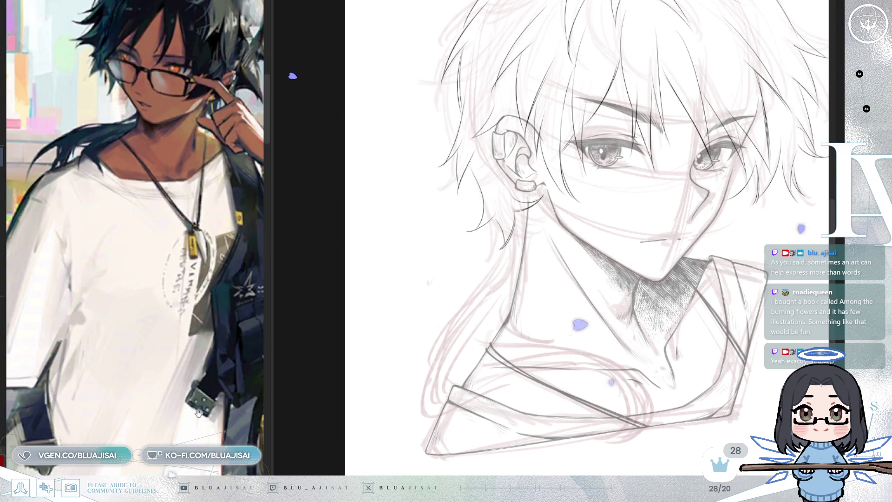
left_click_drag(614, 259, 551, 223)
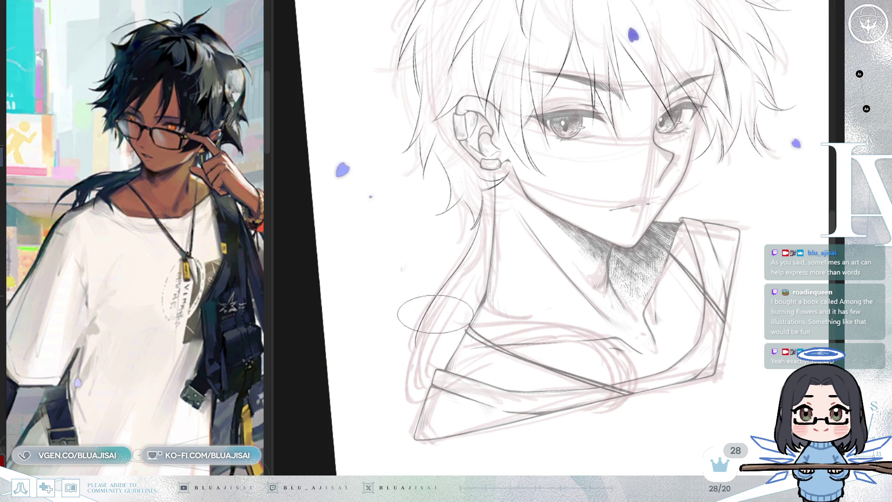
left_click_drag(446, 271, 418, 348)
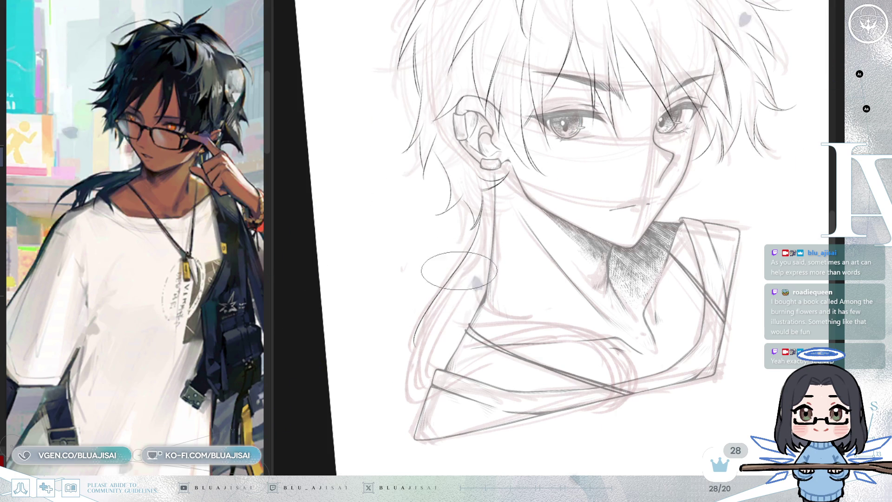
left_click_drag(465, 231, 417, 343)
Remove the doubled neck stroke and add a thin curved strand left of the neck.
key("ctrl+z")
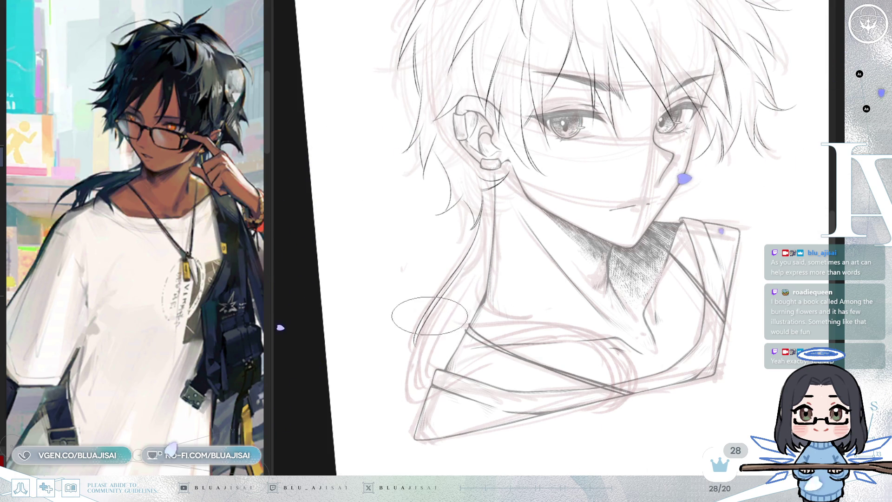
left_click_drag(513, 264, 489, 275)
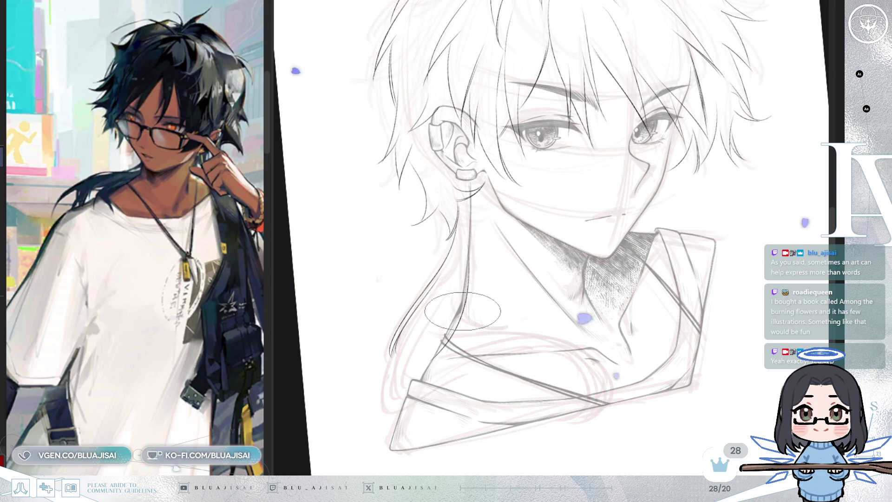
left_click_drag(440, 291, 447, 373)
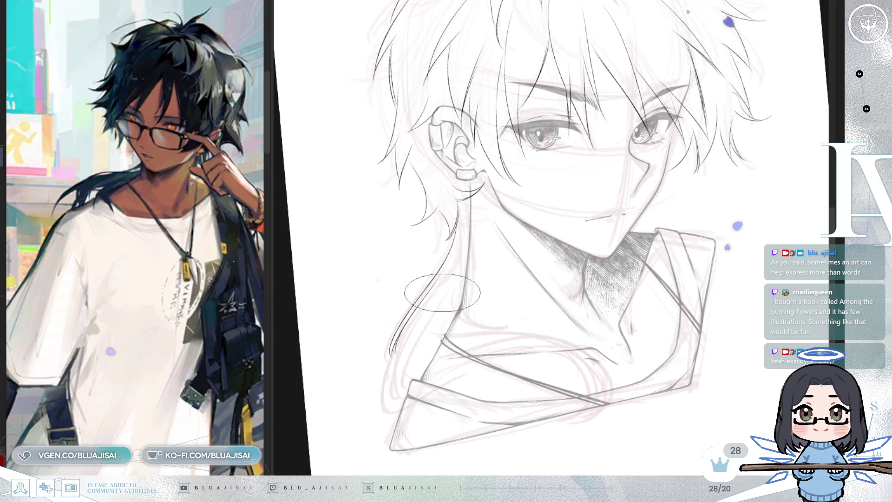
Redraw the dark hair contour as one long stroke down the neck, plus a shoulder stroke.
key("h")
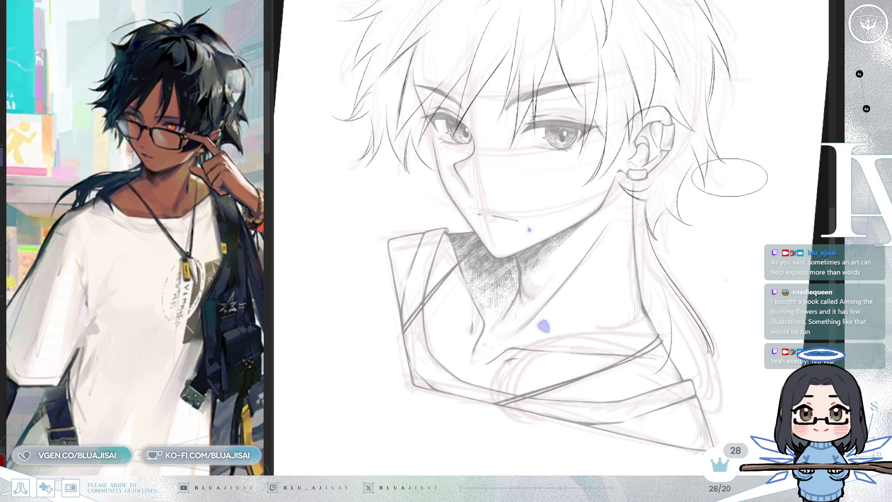
key("minus")
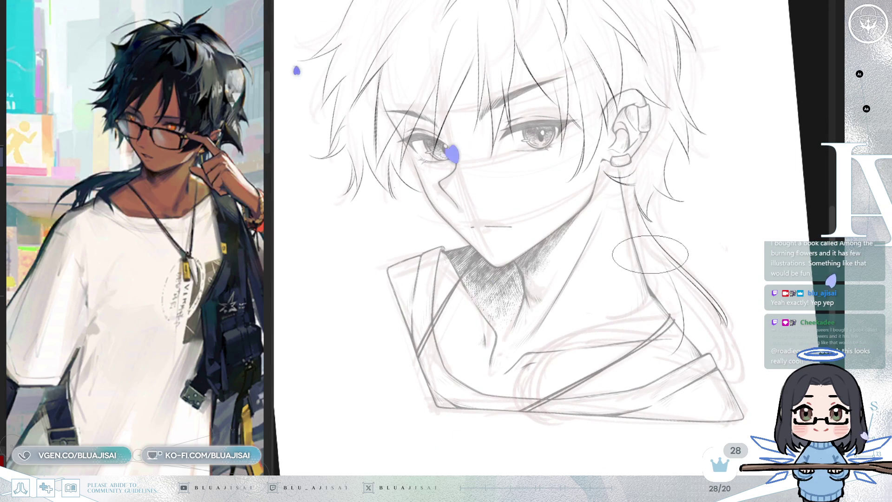
key("h")
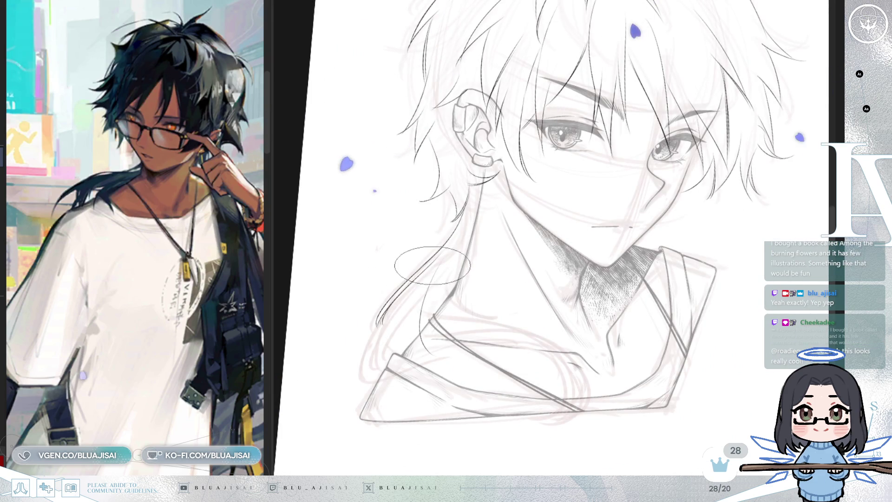
left_click_drag(414, 279, 380, 324)
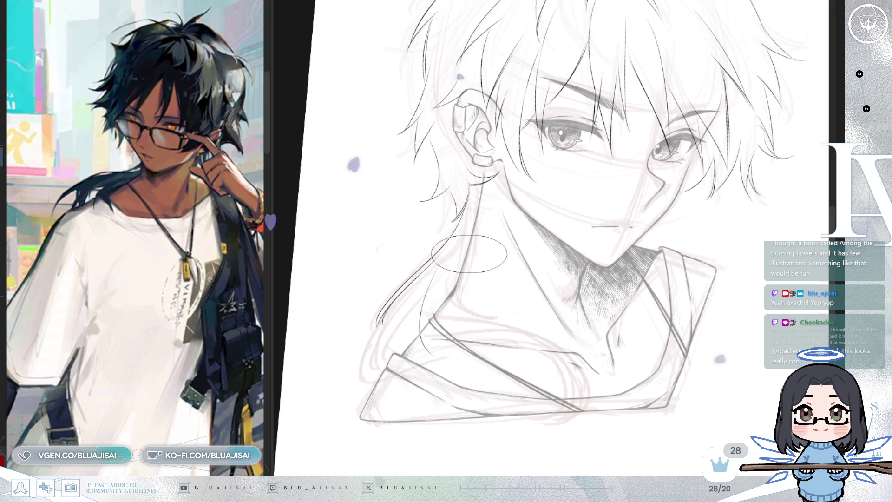
left_click_drag(483, 221, 383, 342)
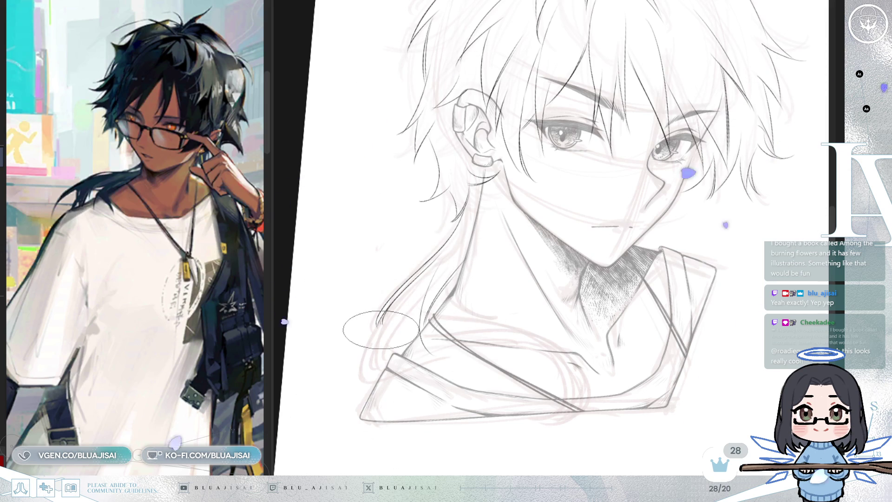
mouse_move(377, 388)
left_mouse_down()
mouse_move(374, 353)
mouse_move(418, 408)
left_mouse_up()
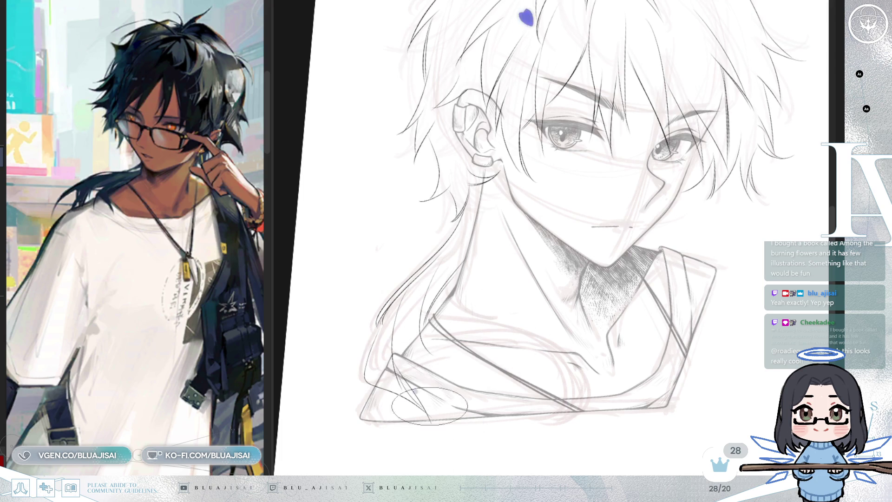
Draw loose hair strands falling over the lower right shoulder.
key("h")
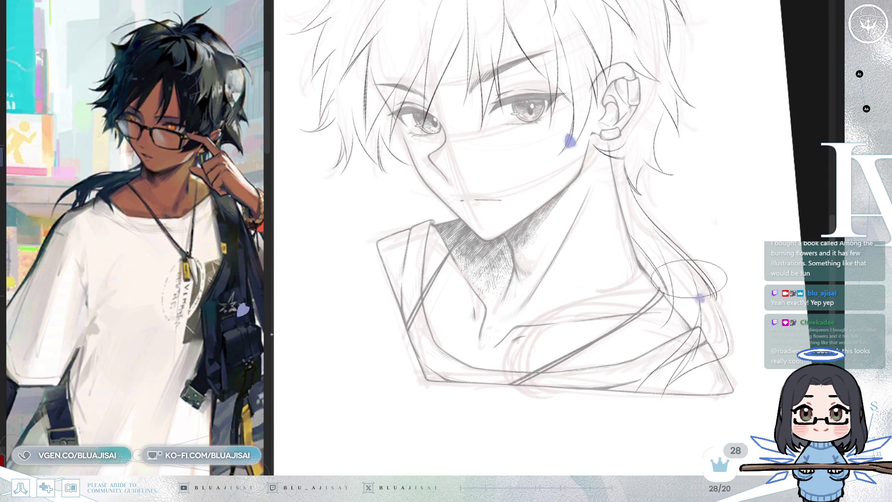
left_click_drag(684, 292, 642, 281)
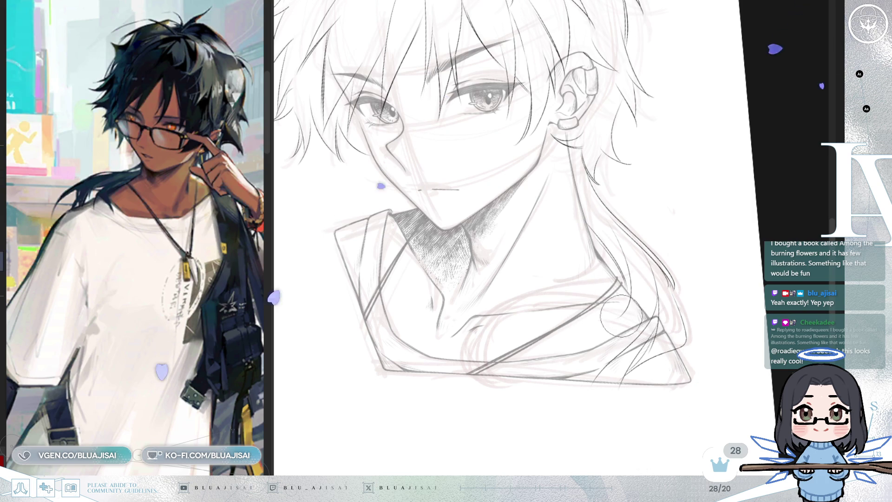
left_click_drag(588, 228, 595, 374)
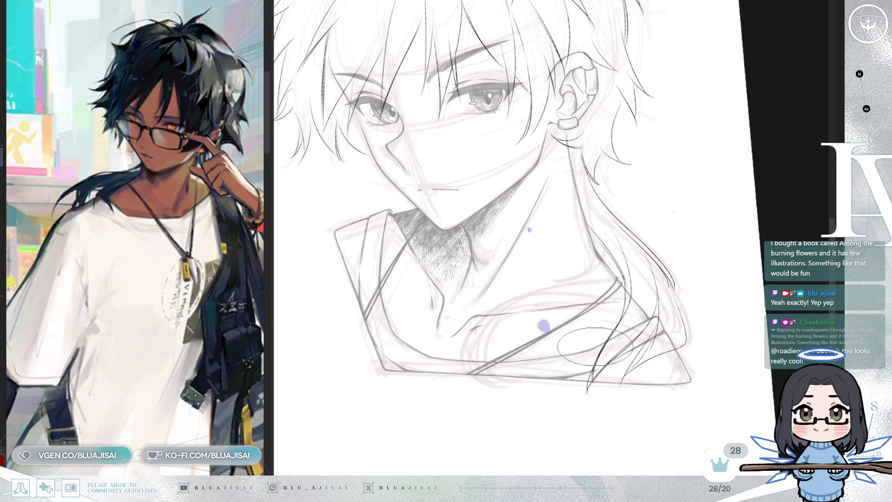
key("m")
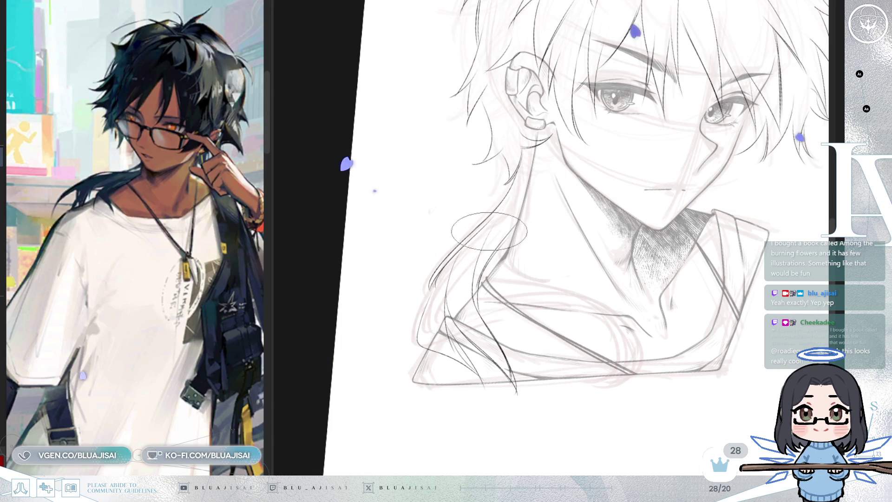
left_click_drag(512, 209, 674, 175)
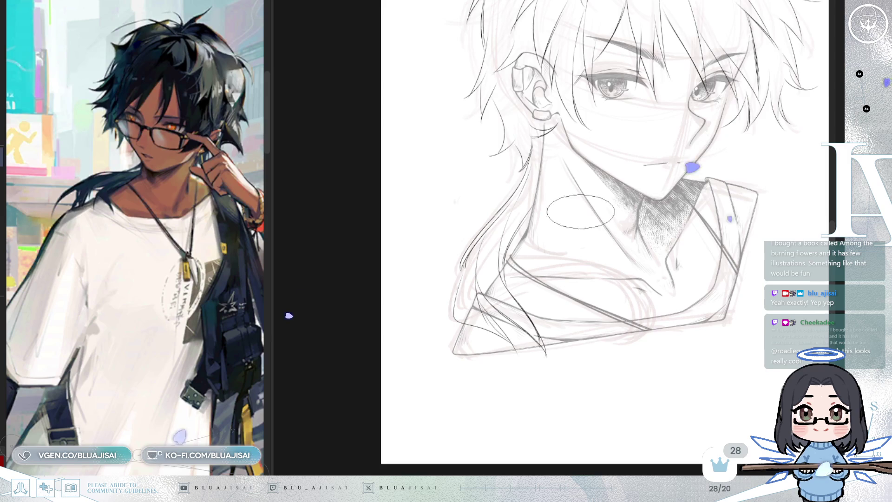
scroll(460, 273, "up", 2)
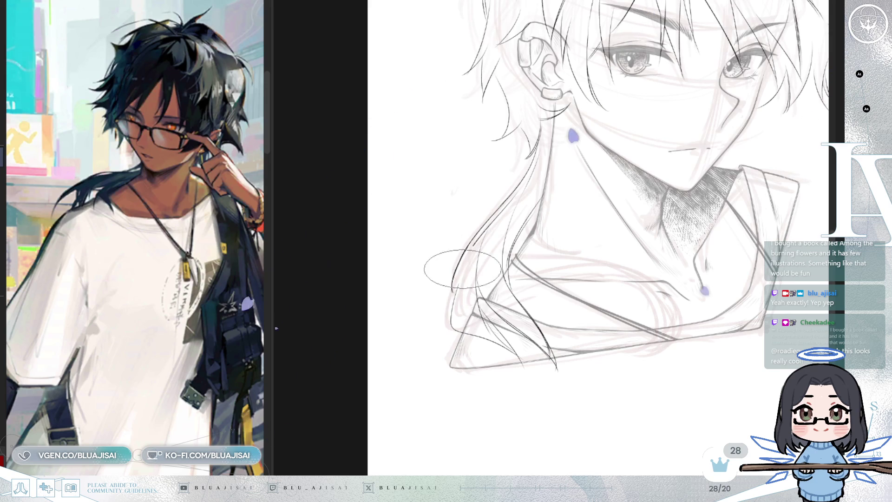
Add a dark hair stroke beside the existing line with a smaller brush, then view the whole sketch.
left_click_drag(470, 246, 456, 279)
key("bracketleft")
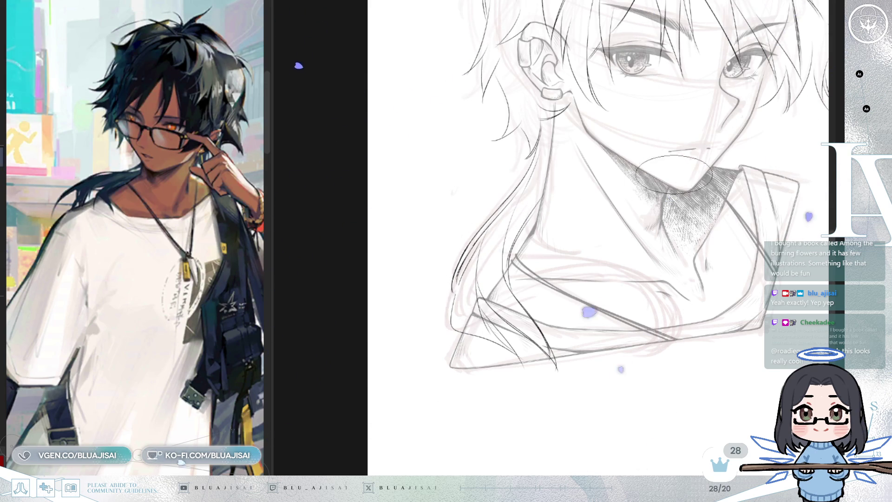
scroll(515, 219, "down", 2)
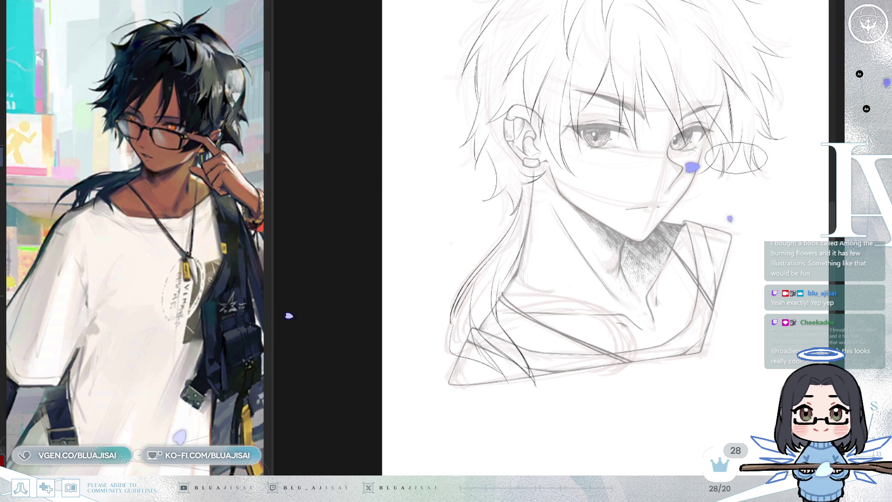
key("m")
scroll(696, 165, "down", 3)
left_click_drag(696, 164, 602, 249)
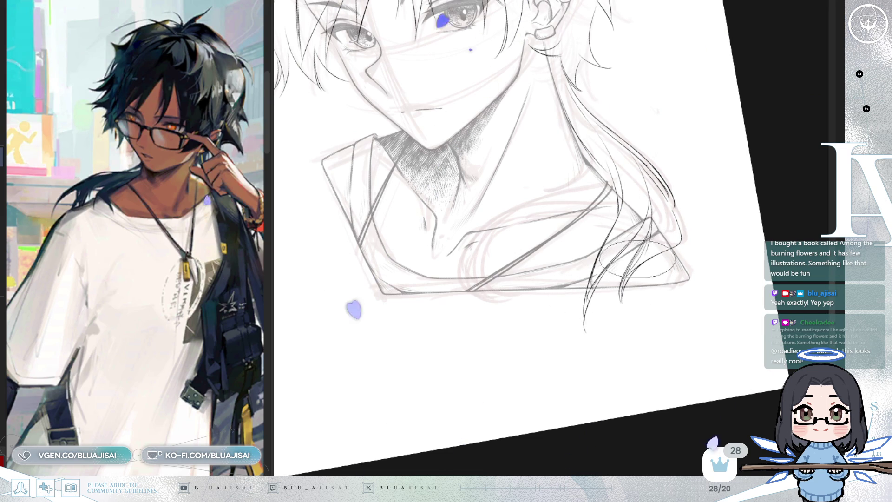
scroll(656, 232, "down", 2)
key("ctrl+@")
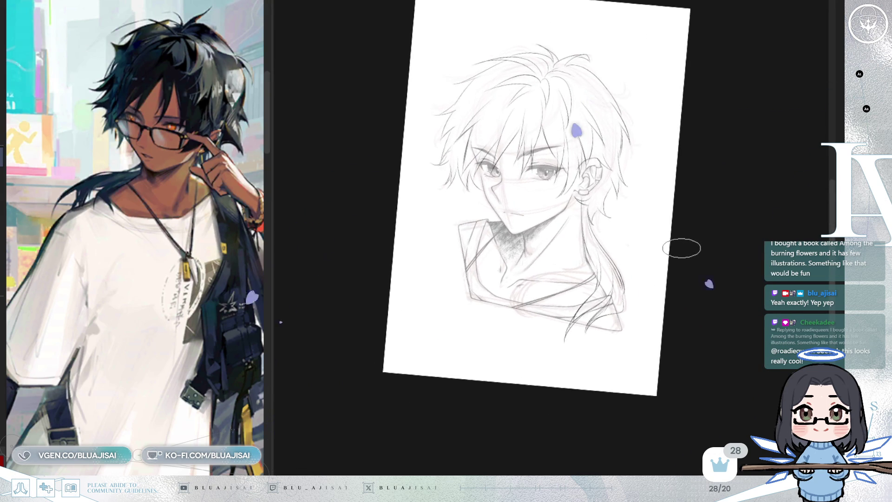
scroll(681, 247, "down", 1)
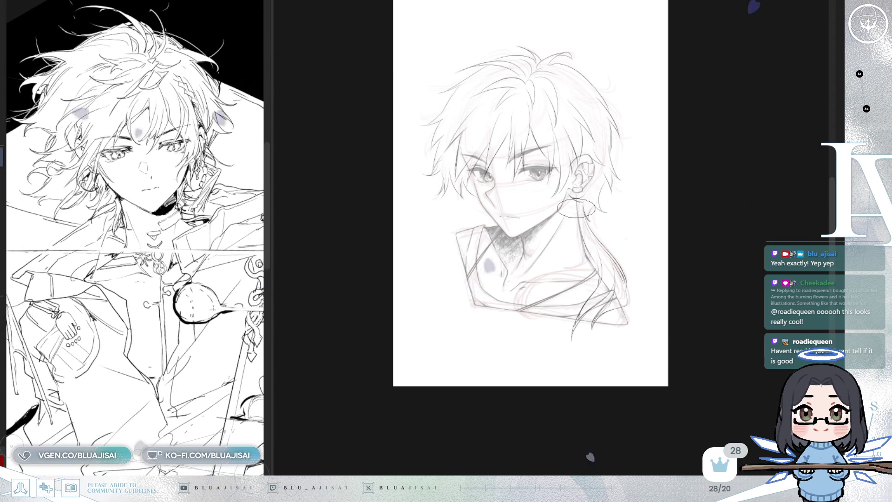
Undo the last stroke and wipe out the long lower-right hair strands with a large eraser.
scroll(644, 88, "up", 2)
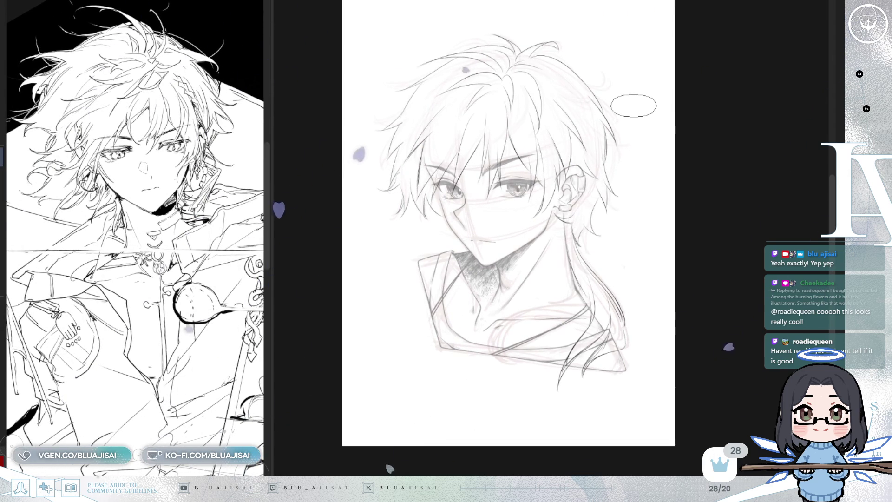
key("h")
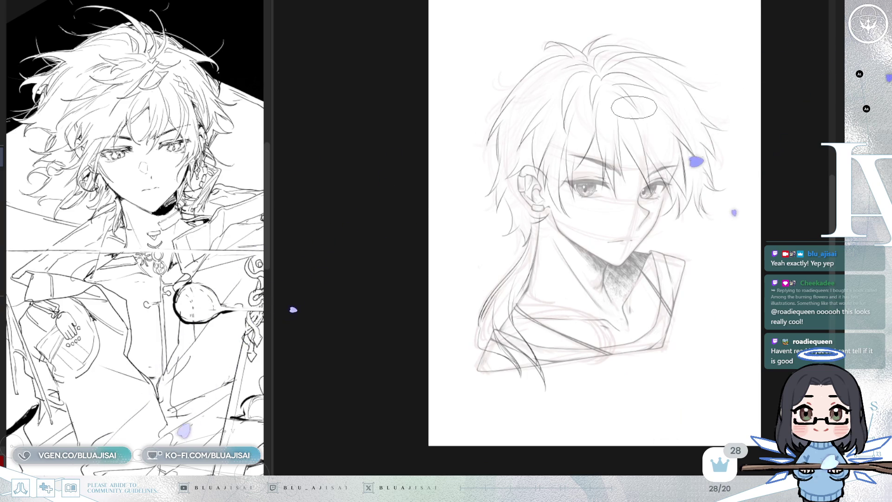
key("h")
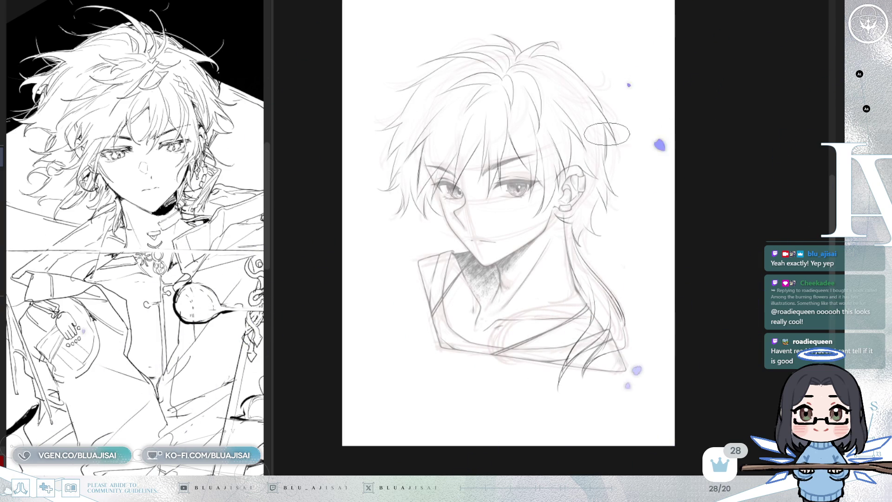
scroll(610, 226, "up", 1)
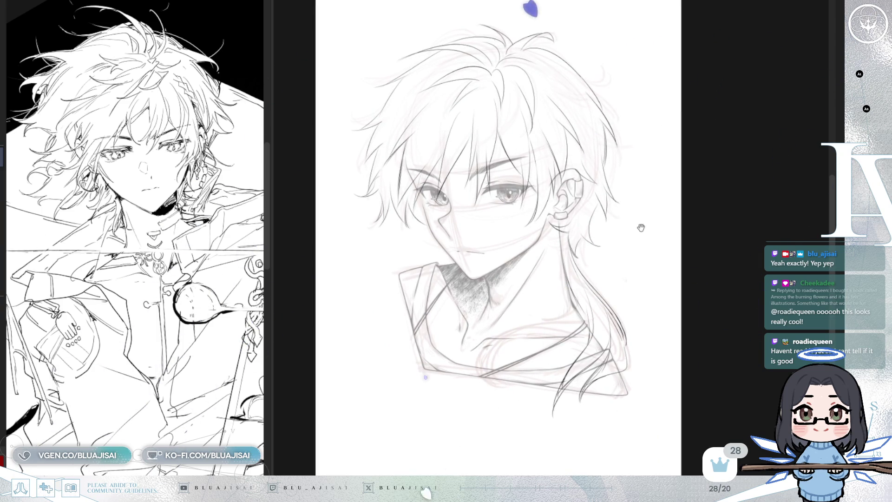
key("ctrl+z")
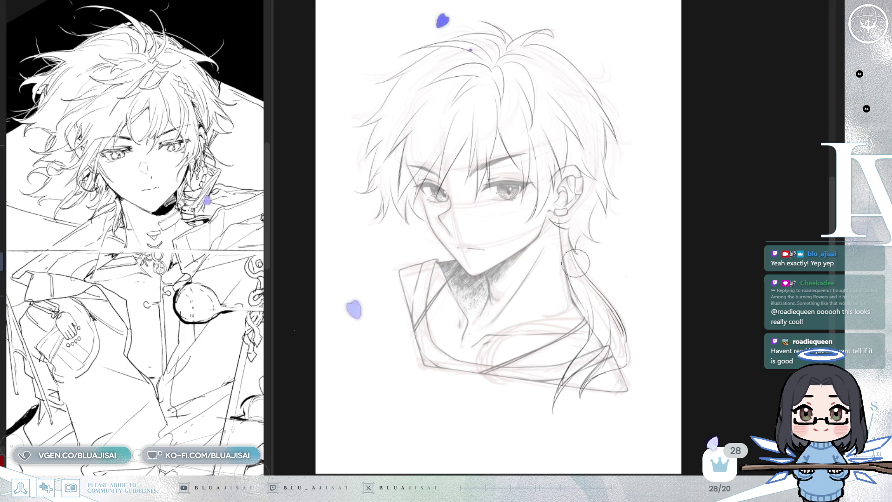
scroll(577, 253, "up", 4)
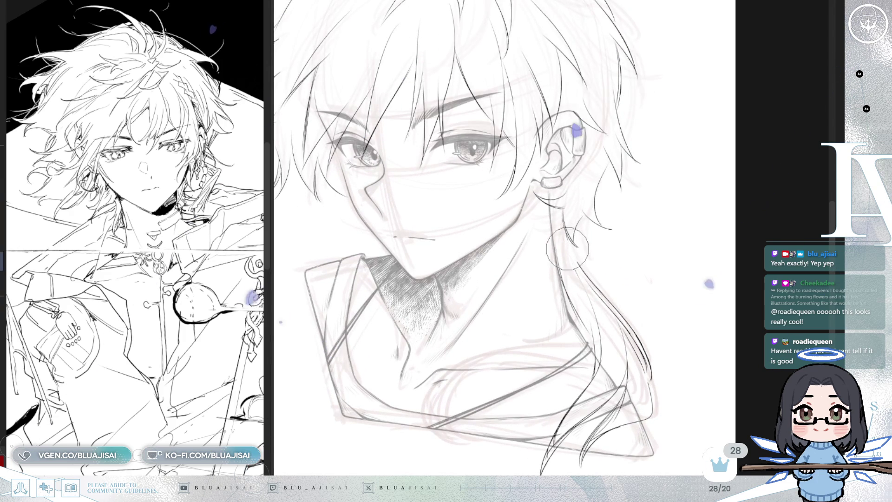
key("e")
mouse_move(585, 320)
left_mouse_down()
mouse_move(576, 354)
mouse_move(604, 381)
mouse_move(621, 382)
left_mouse_up()
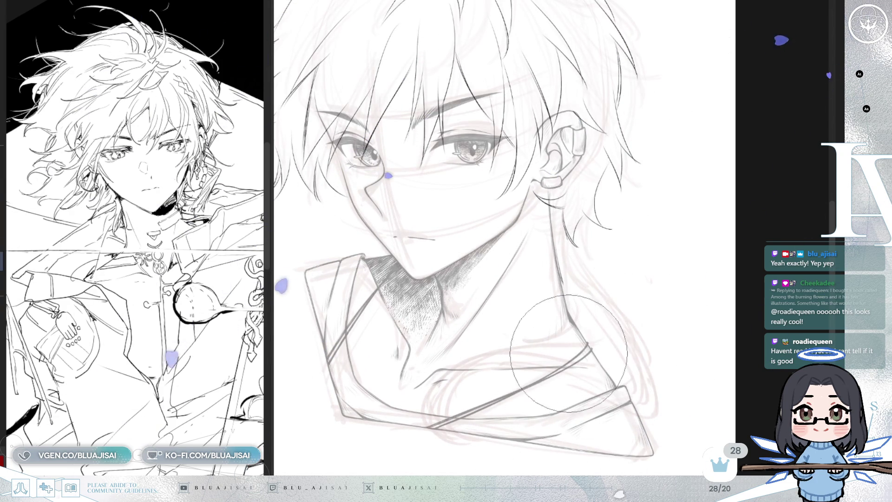
key("h")
key("p")
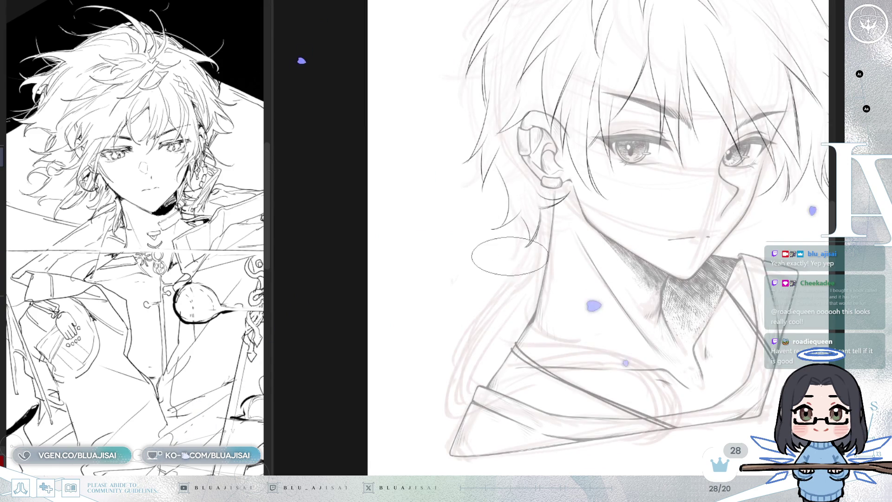
left_click_drag(523, 227, 519, 235)
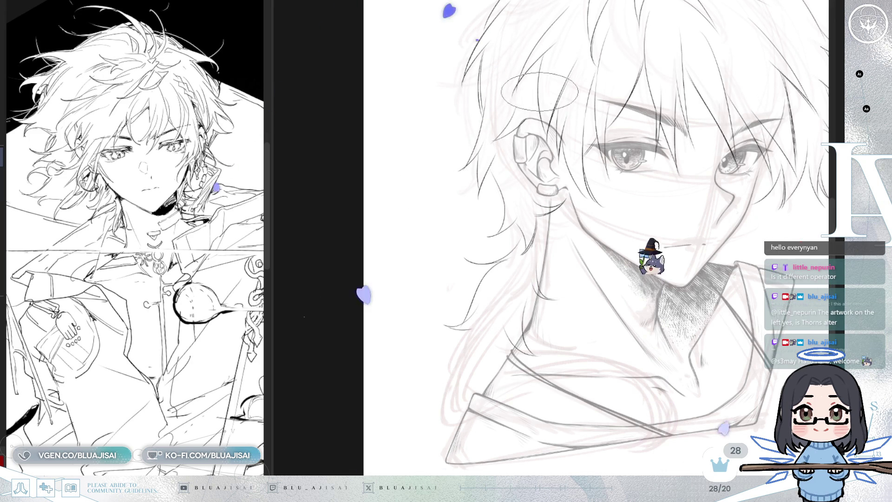
Erase the long strand beside the neck and draw short curled strands at the nape.
scroll(569, 232, "down", 1)
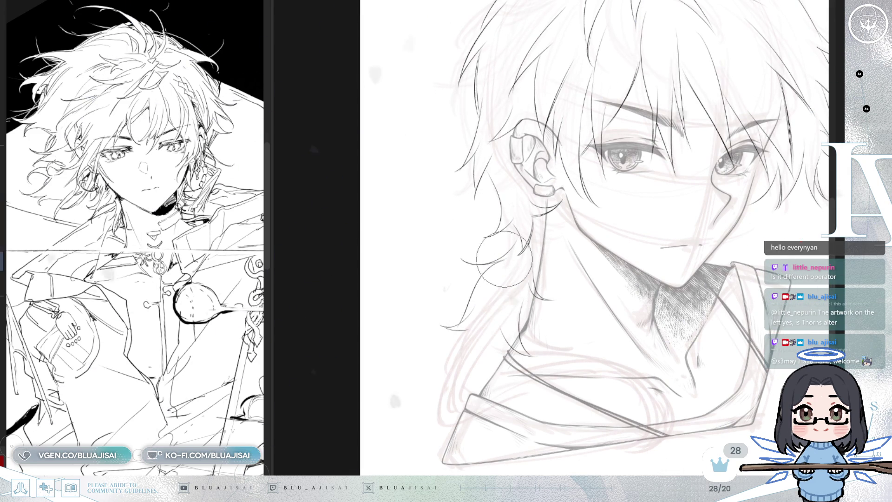
left_click_drag(484, 279, 478, 302)
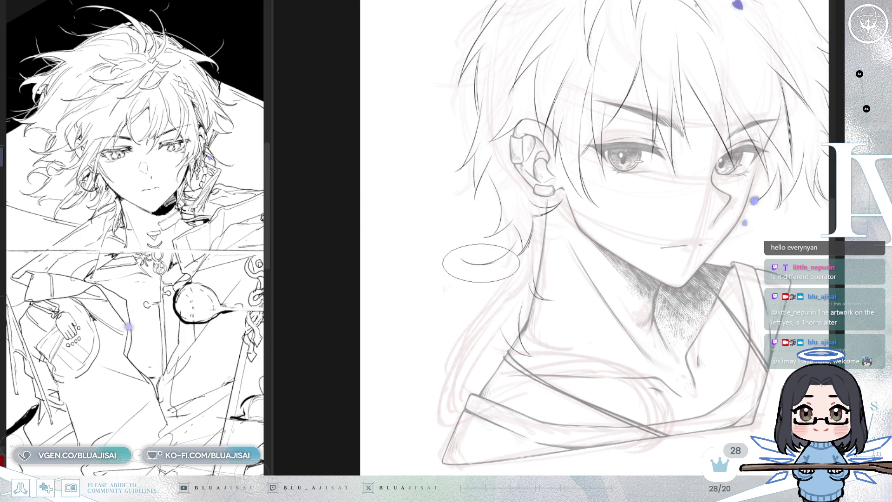
left_click_drag(506, 307, 492, 303)
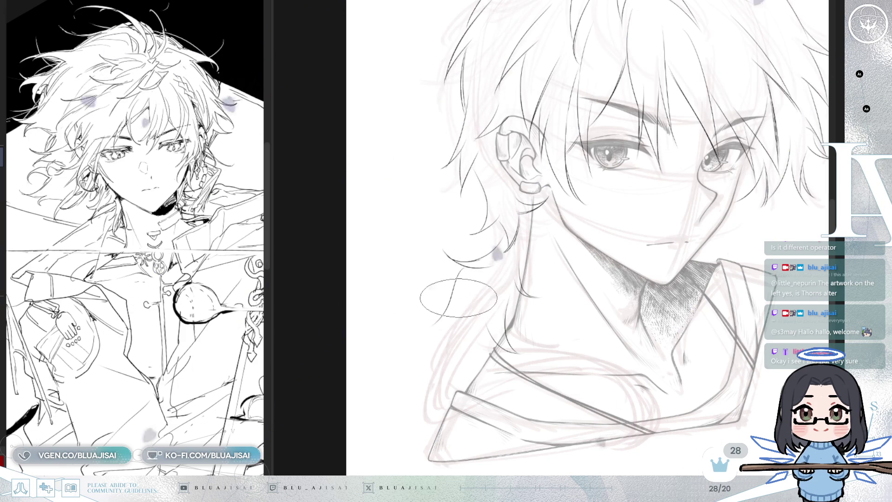
key("h")
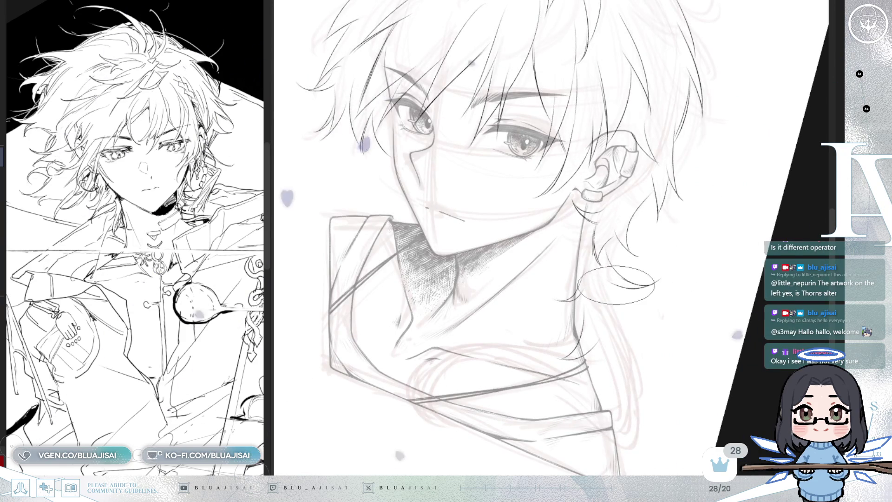
left_click_drag(636, 296, 621, 358)
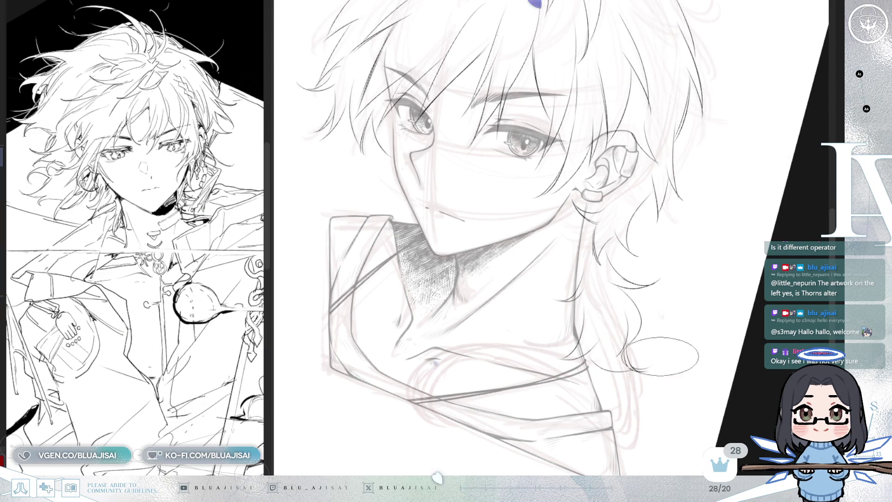
key("h")
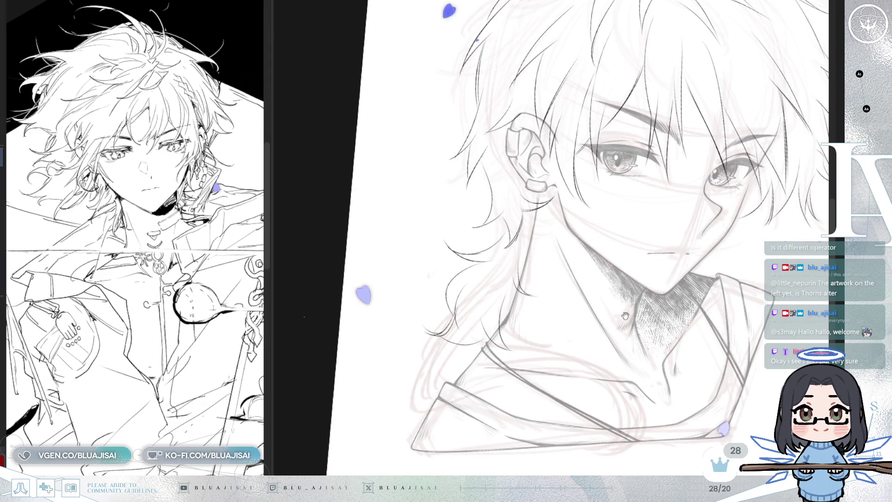
Erase the leftover dark strands at the lower left of the neck.
scroll(626, 315, "down", 5)
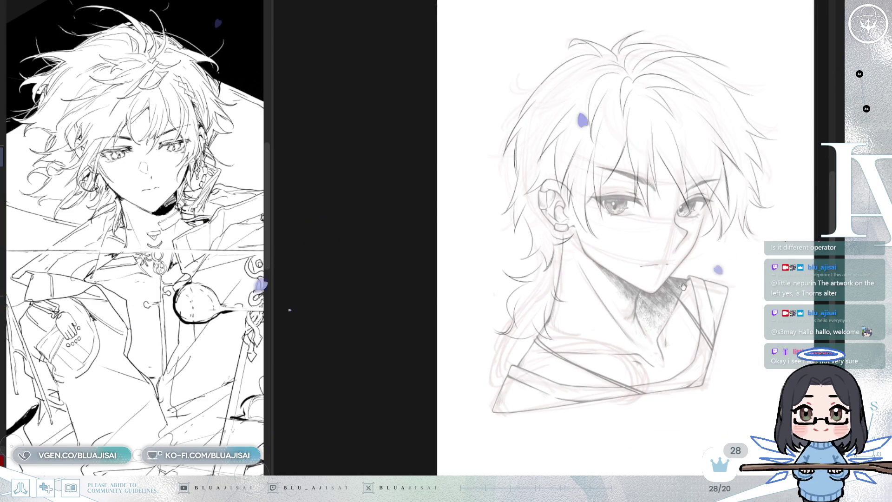
left_click_drag(683, 286, 601, 329)
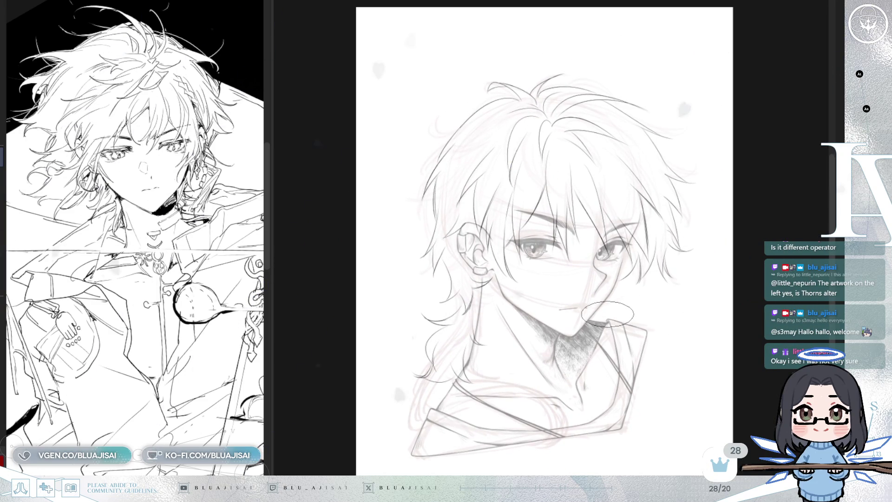
scroll(608, 314, "up", 2)
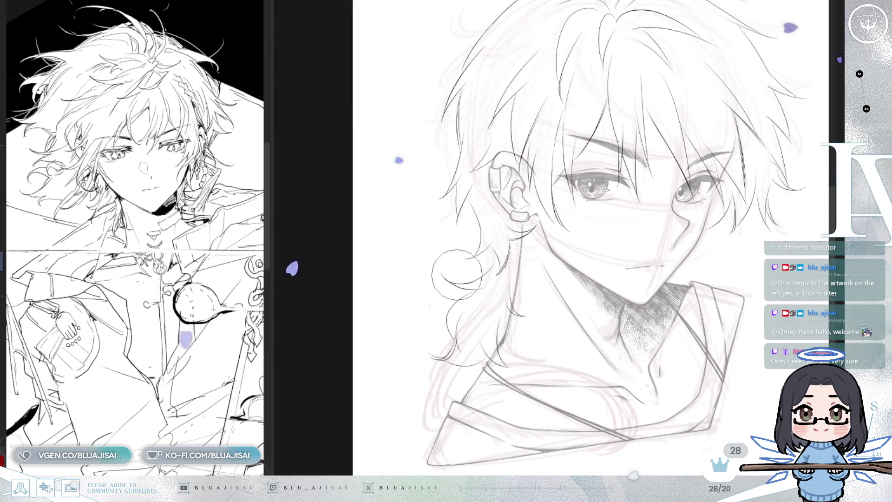
mouse_move(461, 296)
left_mouse_down()
mouse_move(485, 300)
mouse_move(520, 288)
mouse_move(535, 301)
left_mouse_up()
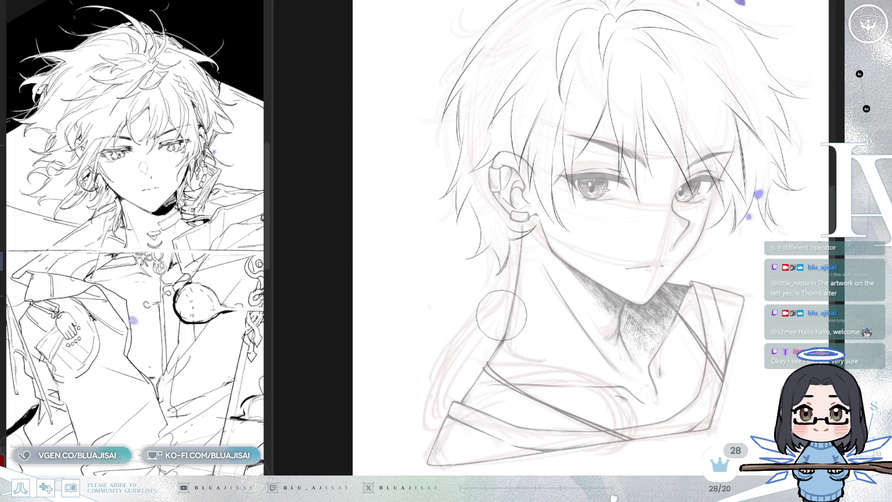
scroll(751, 214, "right", 3)
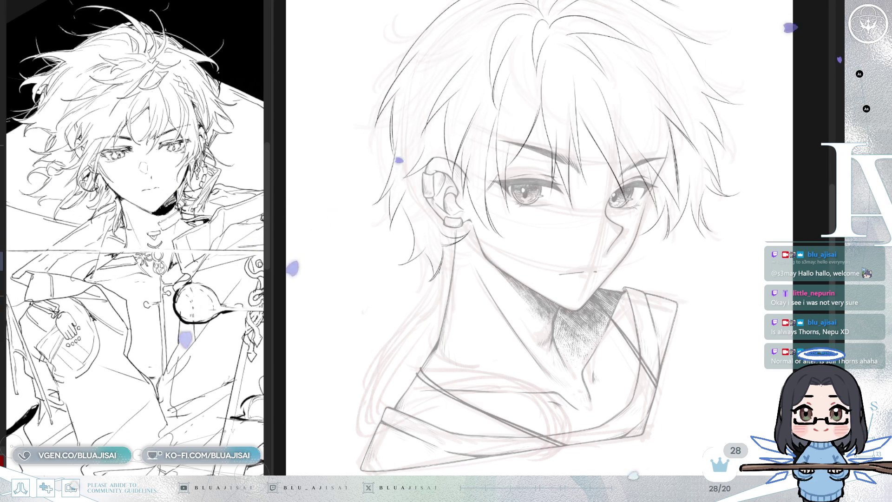
scroll(486, 238, "down", 3)
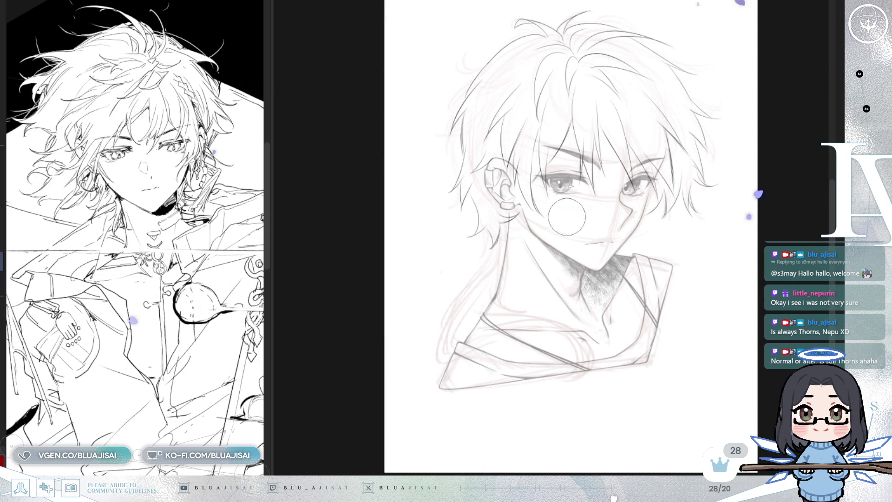
scroll(474, 194, "up", 2)
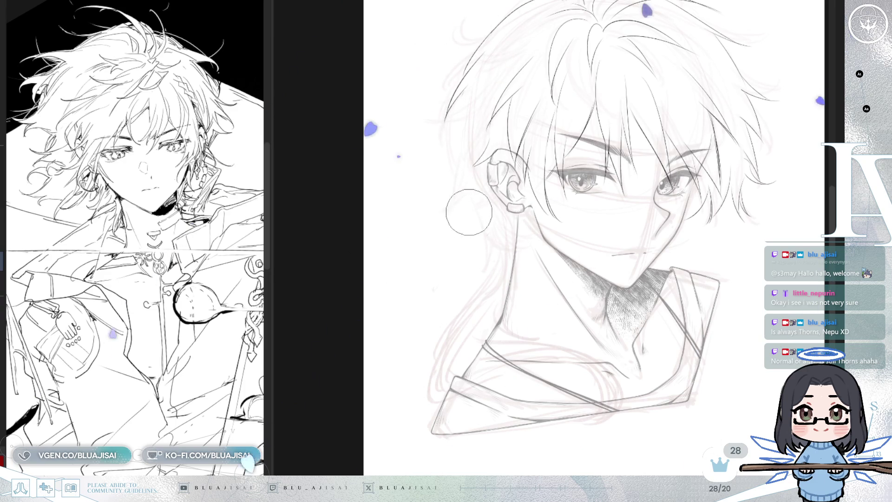
scroll(462, 205, "up", 2)
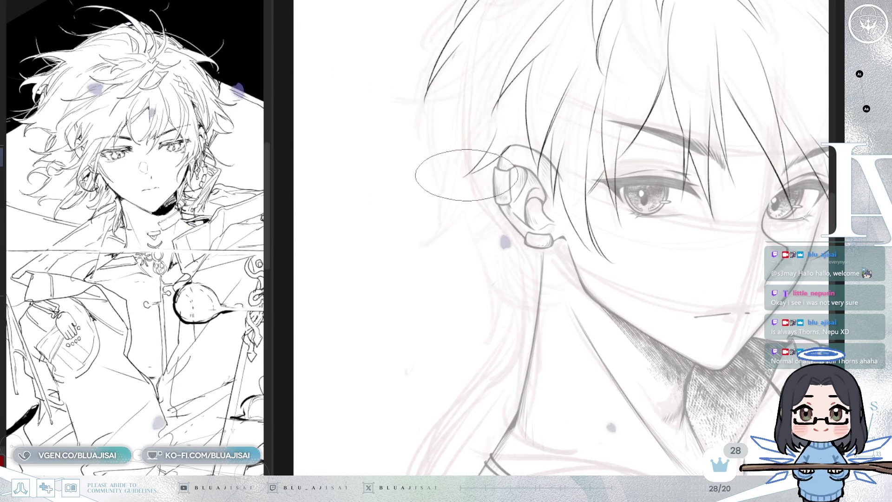
scroll(534, 139, "down", 2)
scroll(601, 170, "down", 2)
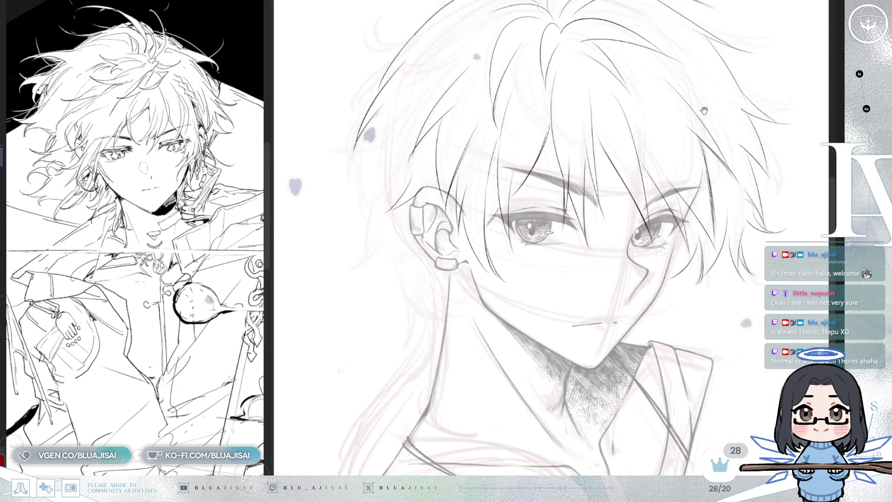
scroll(674, 140, "up", 1)
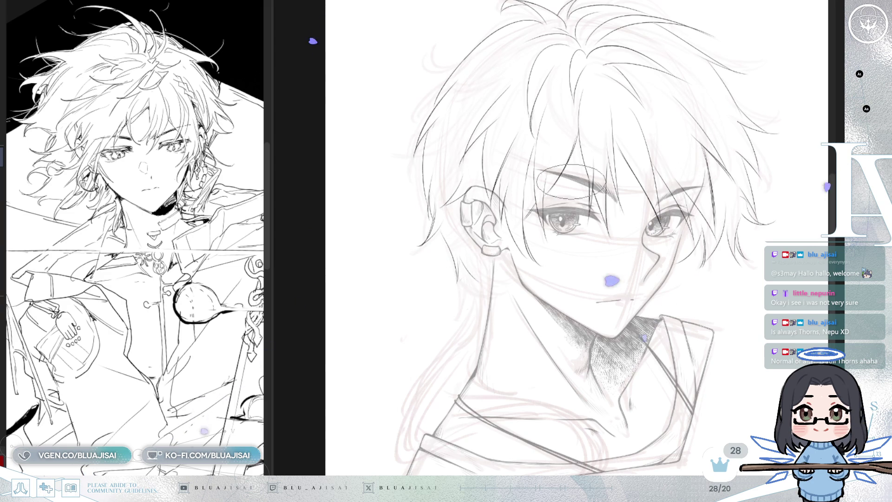
Add a short curved strand to the upper-left hair and check it mirrored.
scroll(739, 60, "down", 3)
left_click_drag(758, 51, 684, 166)
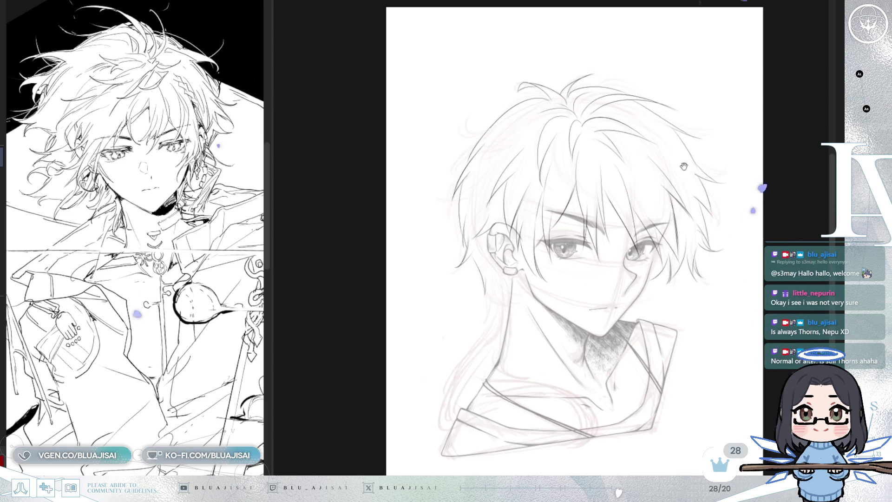
scroll(706, 113, "up", 5)
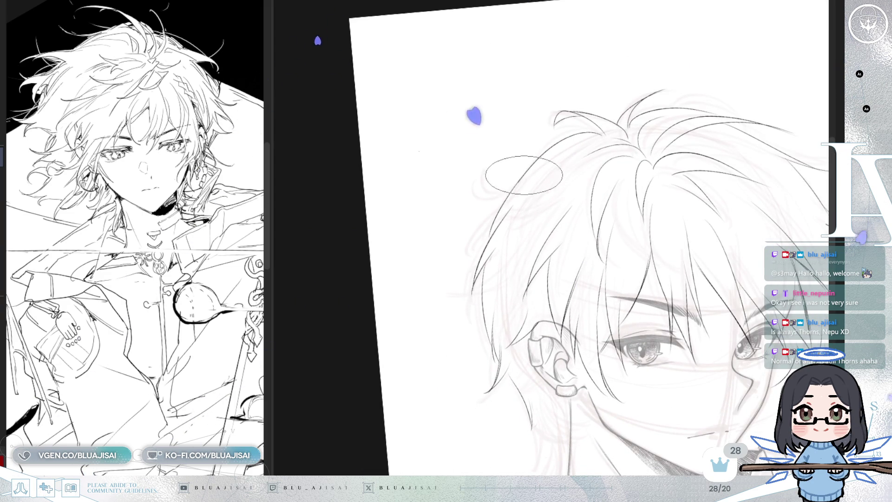
left_click_drag(516, 185, 463, 199)
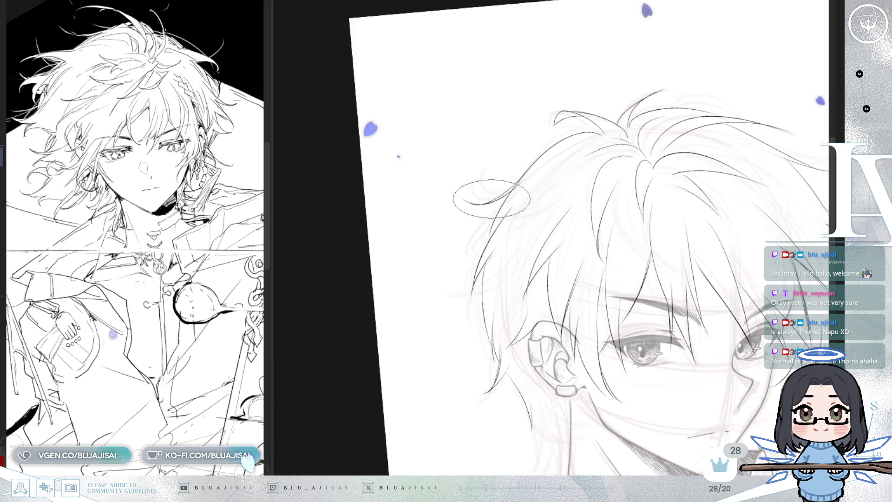
scroll(506, 196, "up", 2)
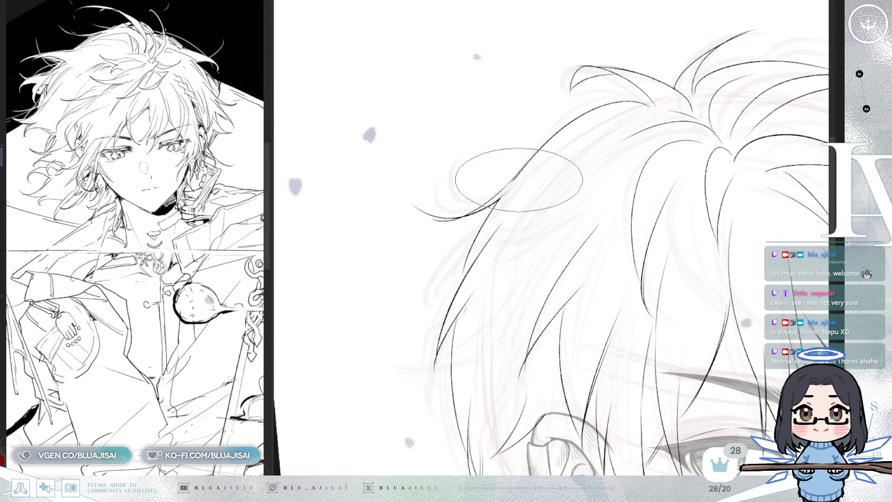
scroll(639, 154, "down", 3)
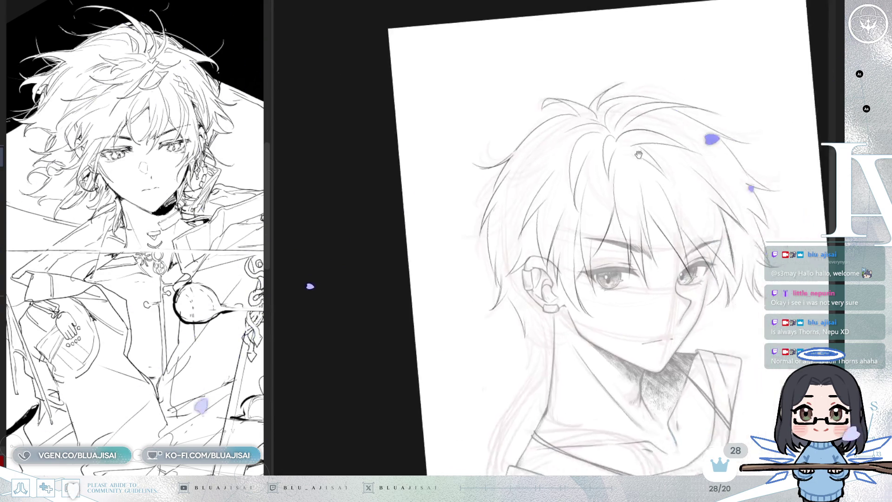
key("m")
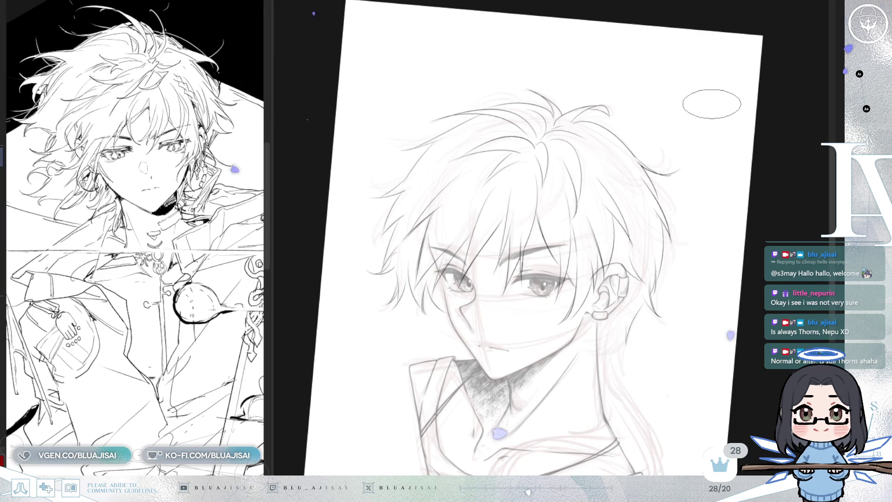
key("ctrl+alt+0")
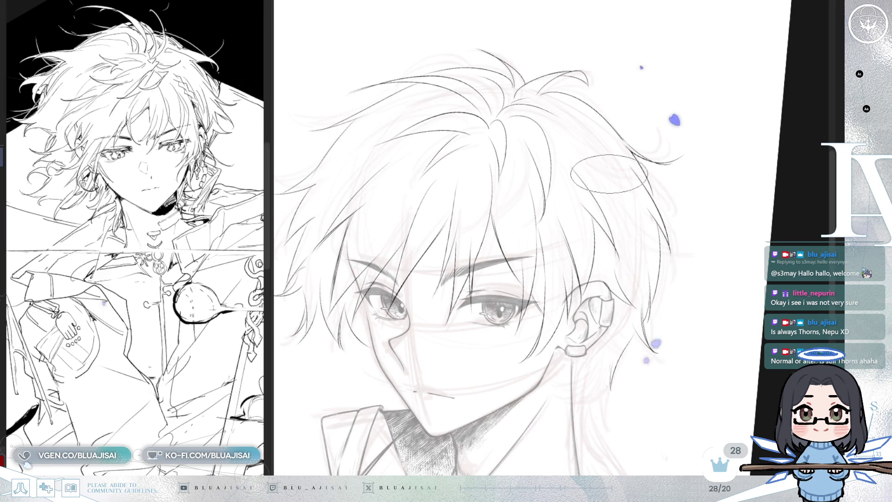
key("m")
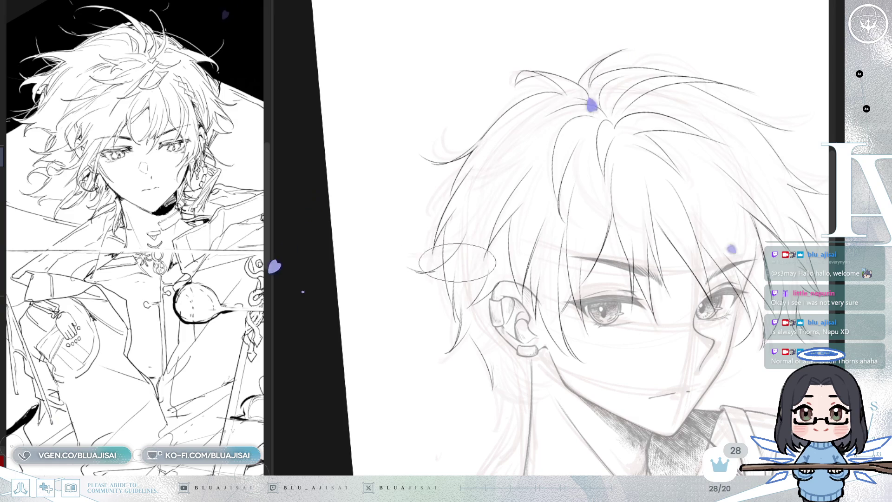
Flip the view to check the bust's balance and resize the brush to about half.
scroll(469, 246, "up", 2)
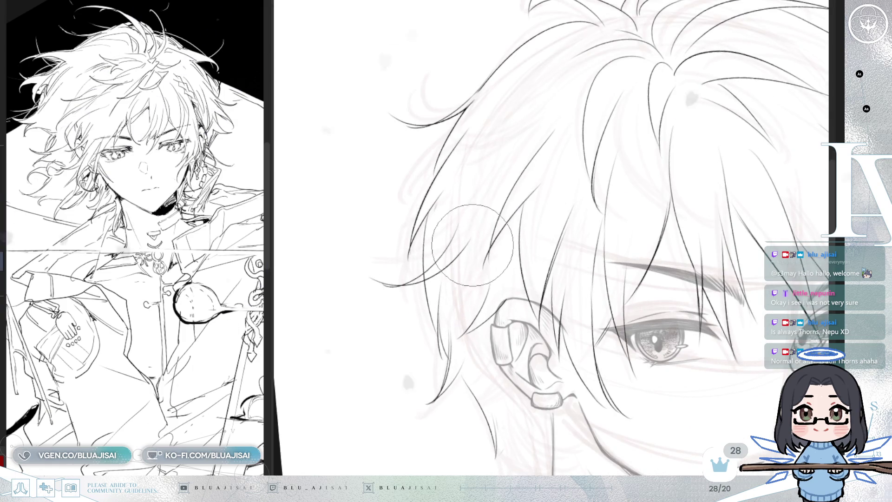
scroll(501, 206, "down", 2)
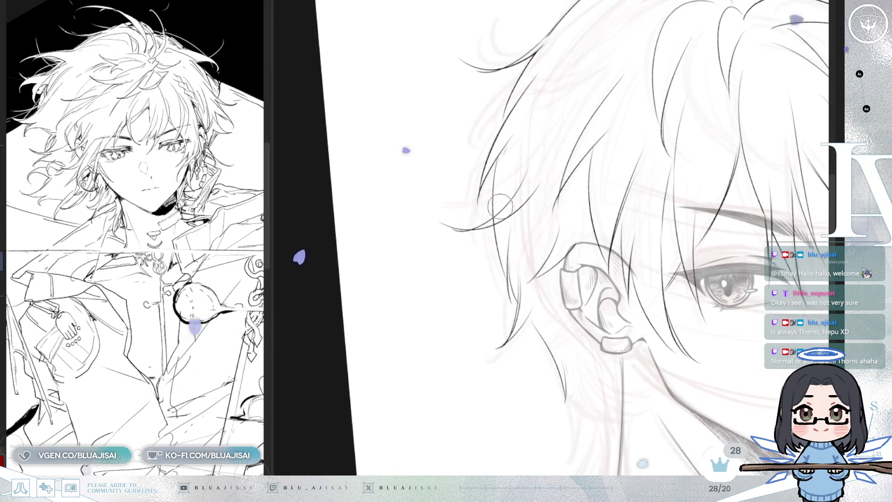
scroll(625, 150, "down", 2)
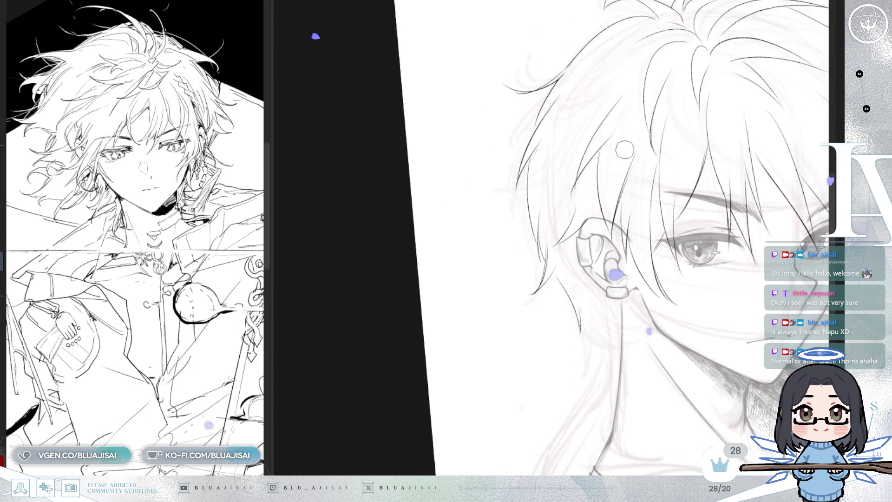
scroll(625, 150, "down", 2)
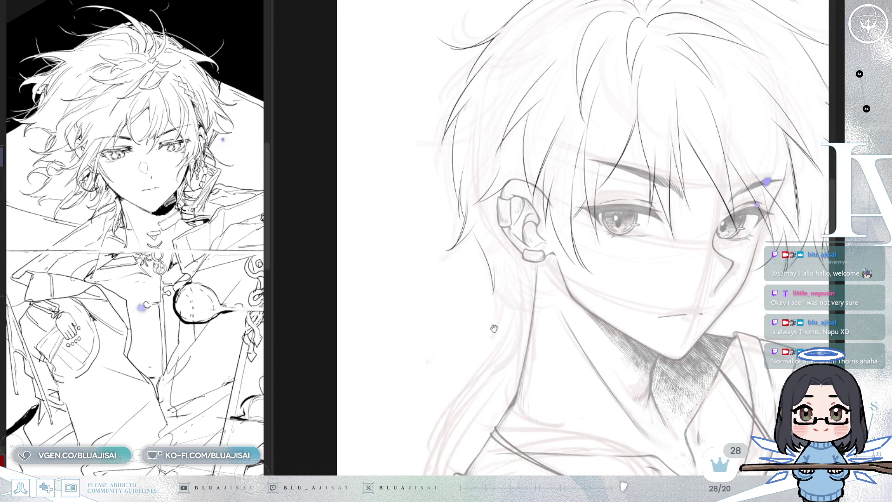
scroll(614, 140, "down", 3)
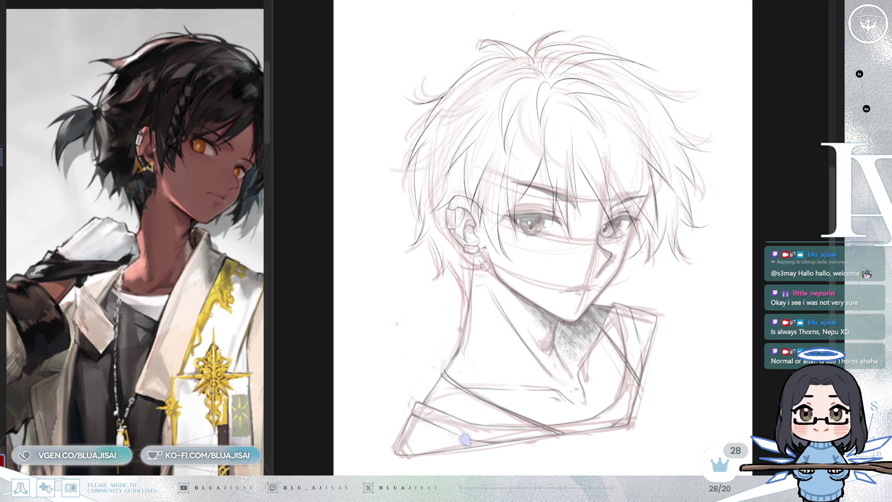
key("m")
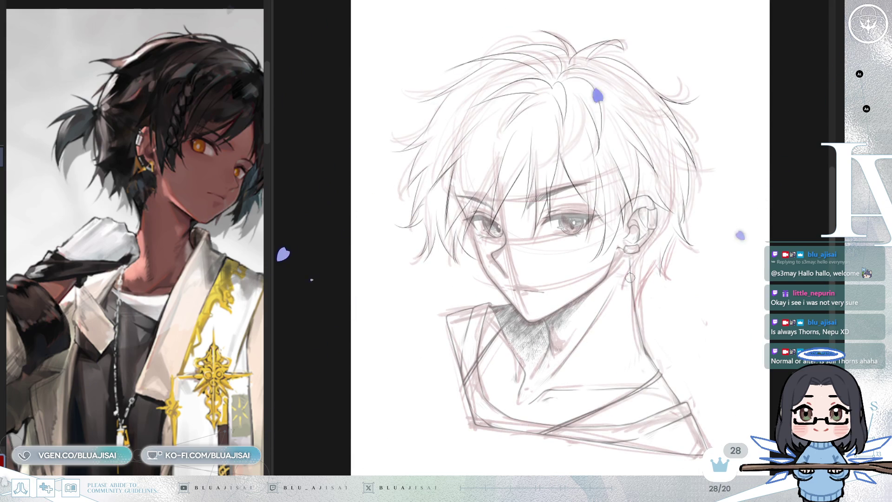
key("m")
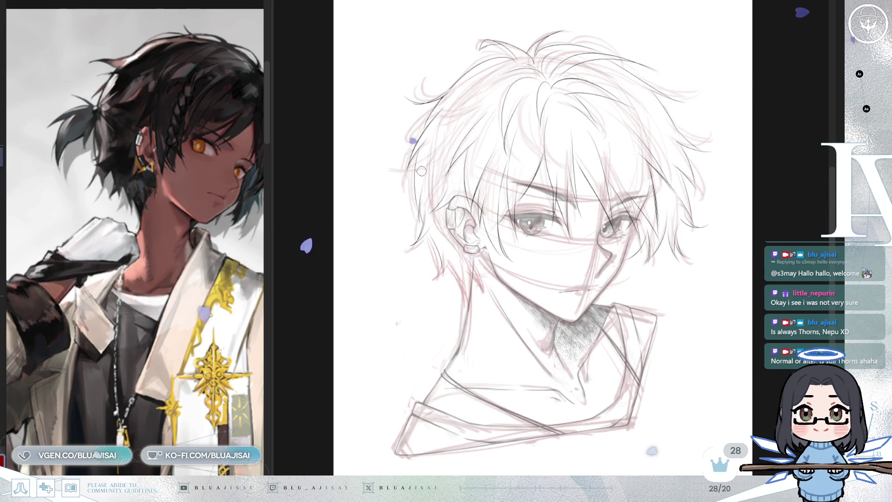
mouse_move(402, 178)
left_mouse_down()
mouse_move(432, 174)
mouse_move(460, 218)
mouse_move(425, 167)
left_mouse_up()
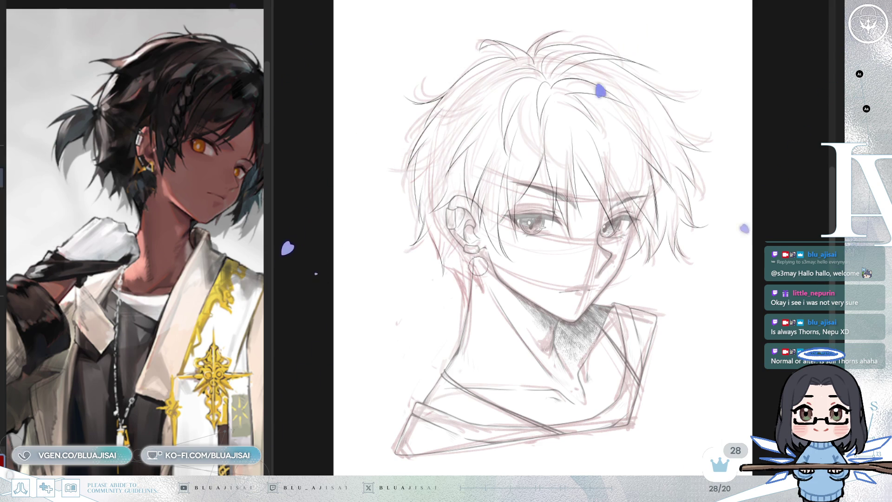
key("bracketleft")
key("bracketleft")
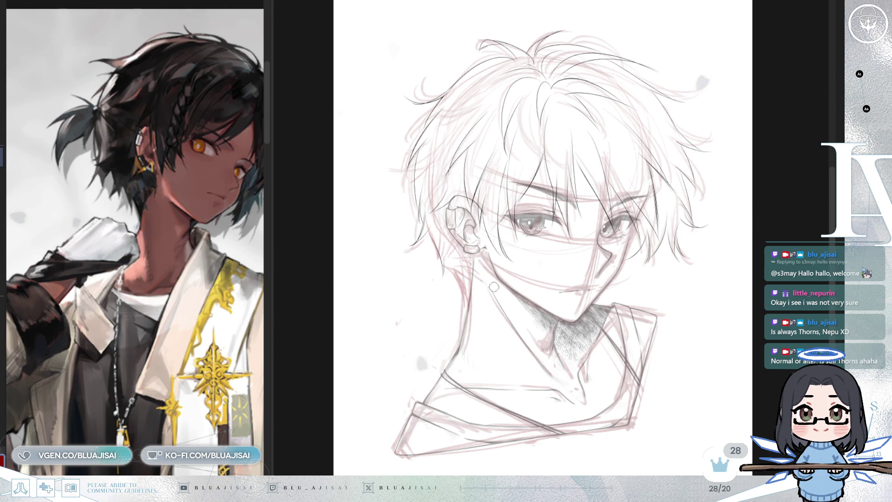
key("h")
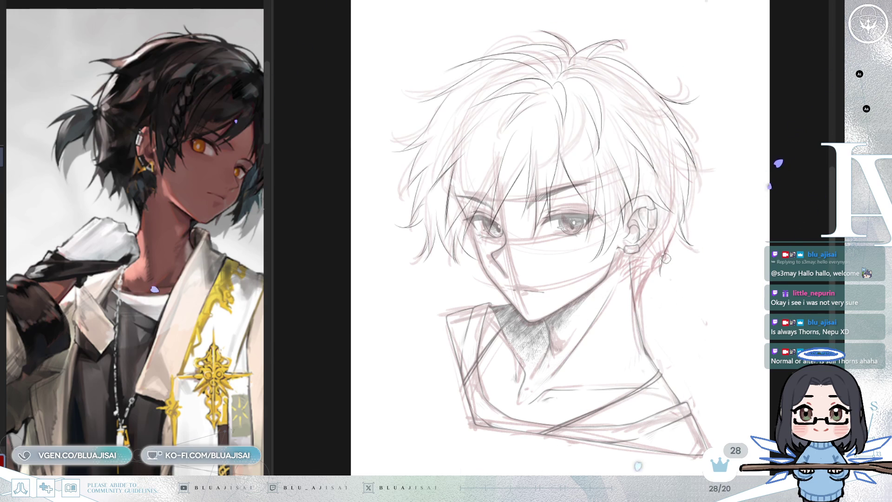
key("h")
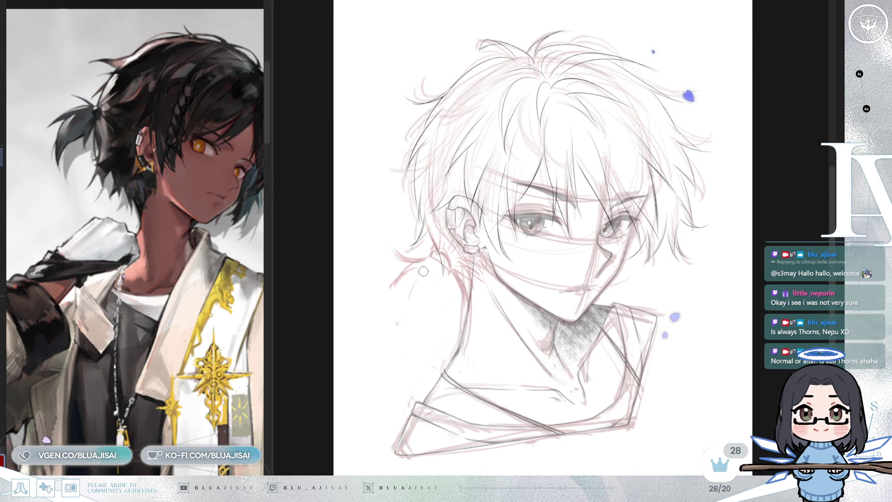
Sketch pink ponytail curves and strands down the back of the neck.
left_click_drag(404, 260, 406, 321)
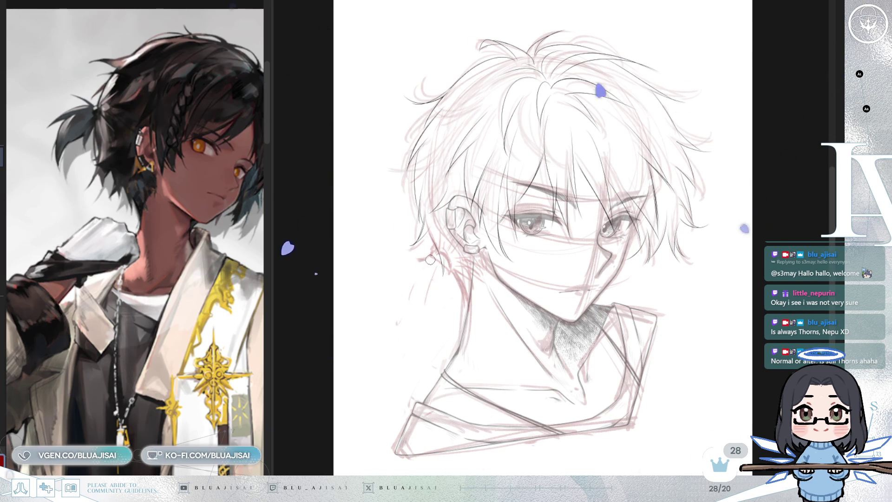
mouse_move(444, 267)
left_mouse_down()
mouse_move(403, 307)
mouse_move(395, 328)
left_mouse_up()
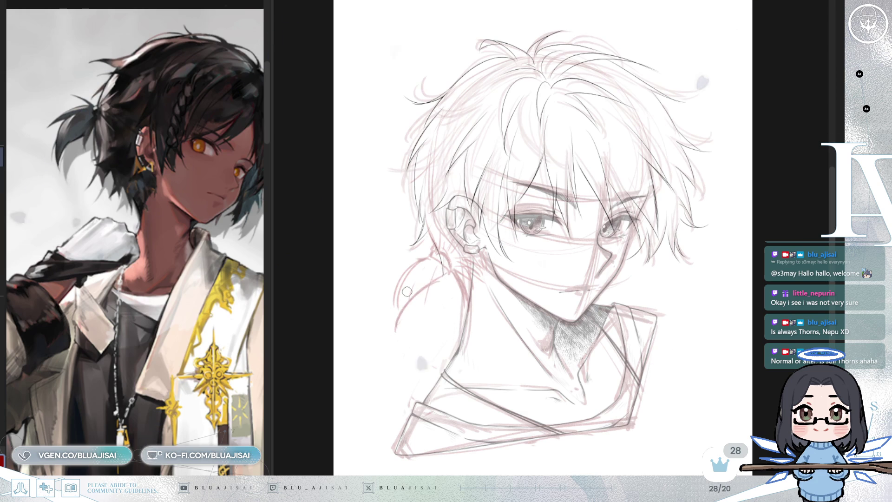
left_click_drag(447, 269, 439, 310)
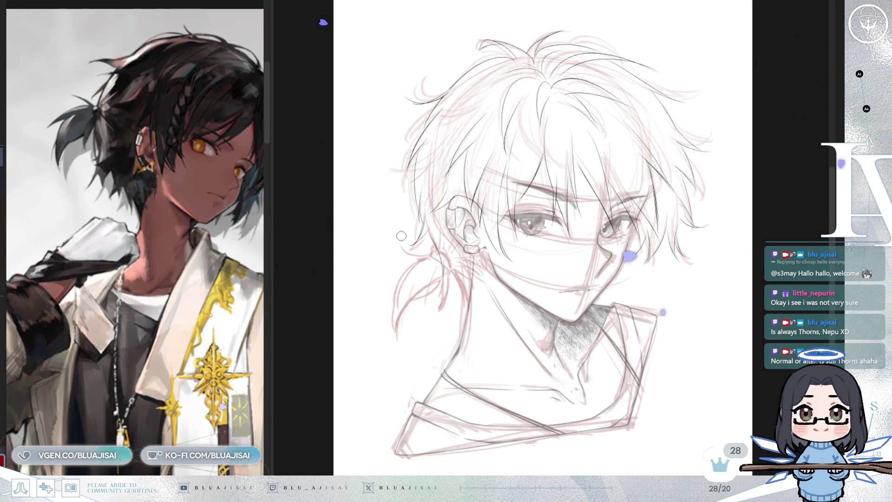
left_click_drag(404, 251, 397, 334)
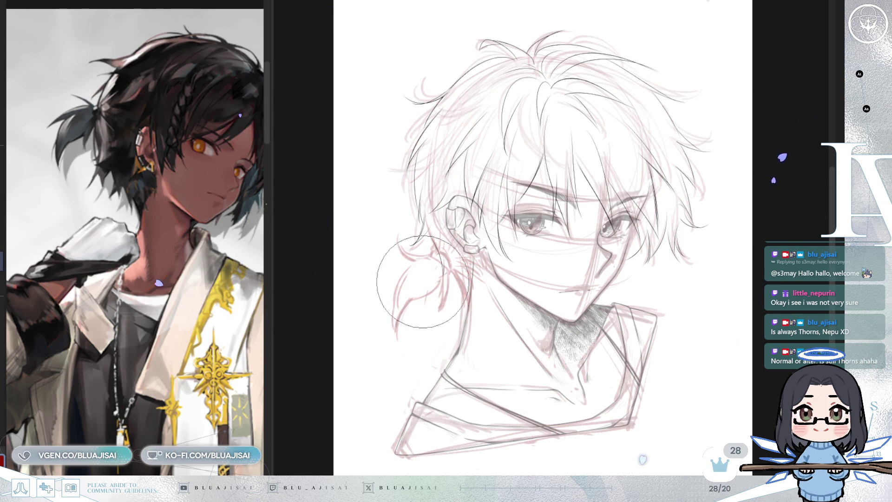
left_click_drag(418, 288, 396, 314)
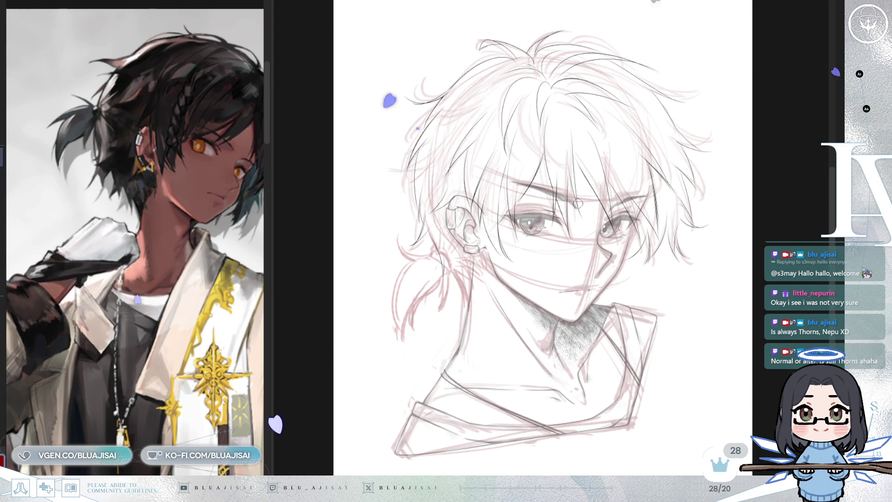
Refine the ponytail strands below the ear with a finer brush, then begin lassoing it.
key("h")
key("minus")
key("minus")
key("minus")
scroll(608, 278, "up", 2)
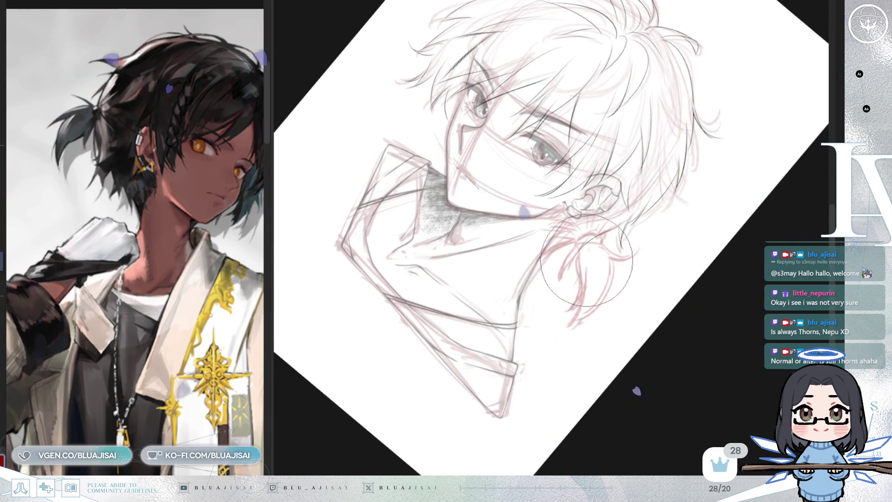
key("bracketleft")
key("bracketleft")
key("bracketleft")
left_click_drag(584, 241, 571, 333)
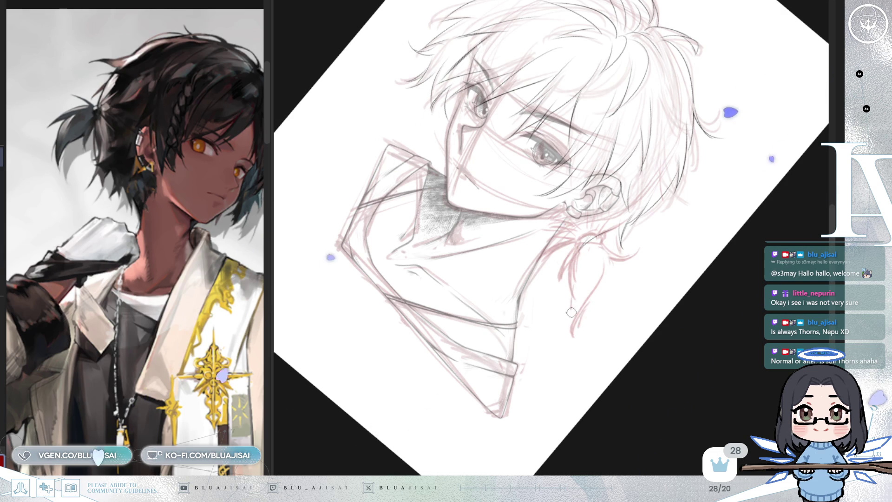
mouse_move(598, 300)
left_mouse_down()
mouse_move(646, 279)
mouse_move(694, 219)
left_mouse_up()
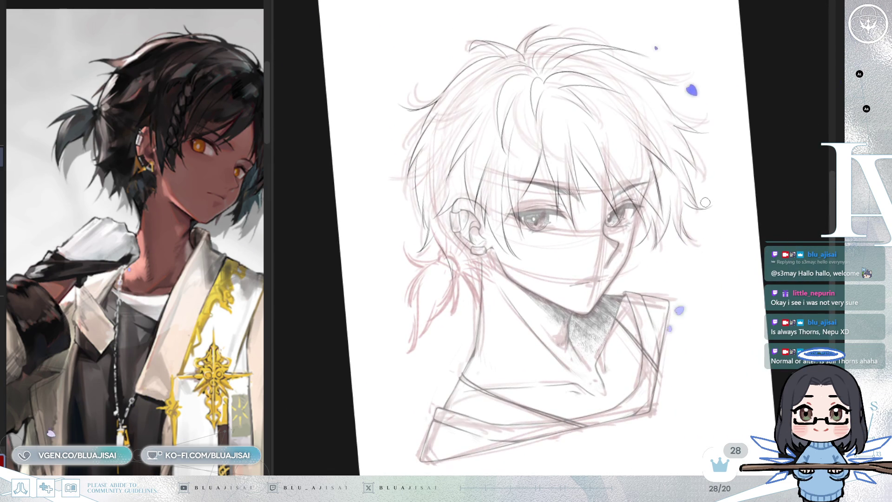
key("ctrl+at")
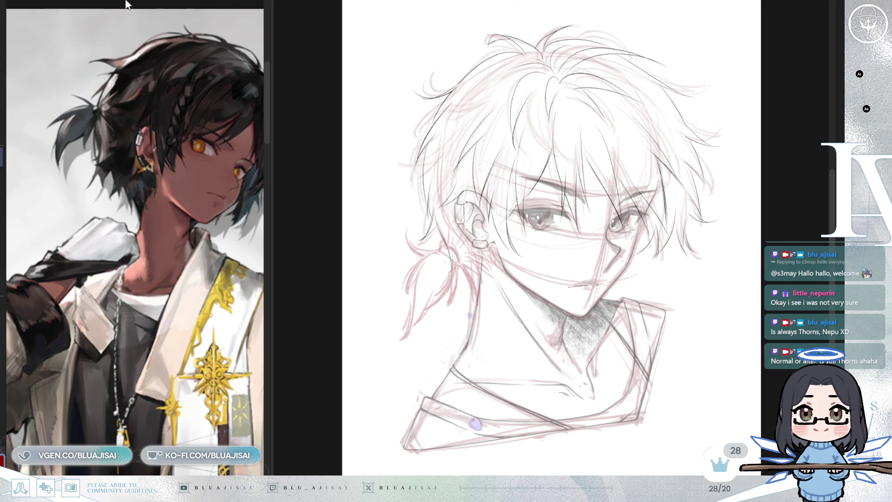
mouse_move(445, 235)
left_mouse_down()
mouse_move(397, 218)
mouse_move(382, 316)
mouse_move(468, 304)
left_mouse_up()
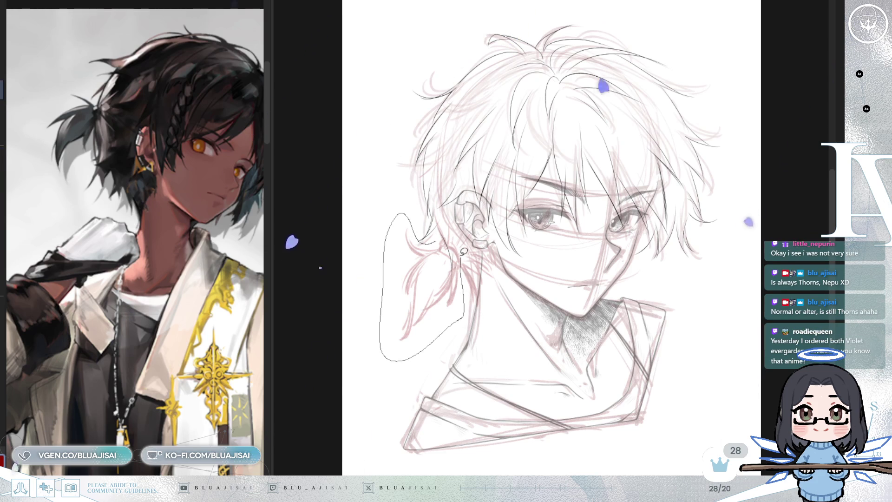
Free-transform the lassoed ponytail, skewing its corners to angle it outward, then apply and deselect.
key("ctrl+t")
left_click_drag(380, 361, 358, 354)
left_click_drag(464, 287, 466, 296)
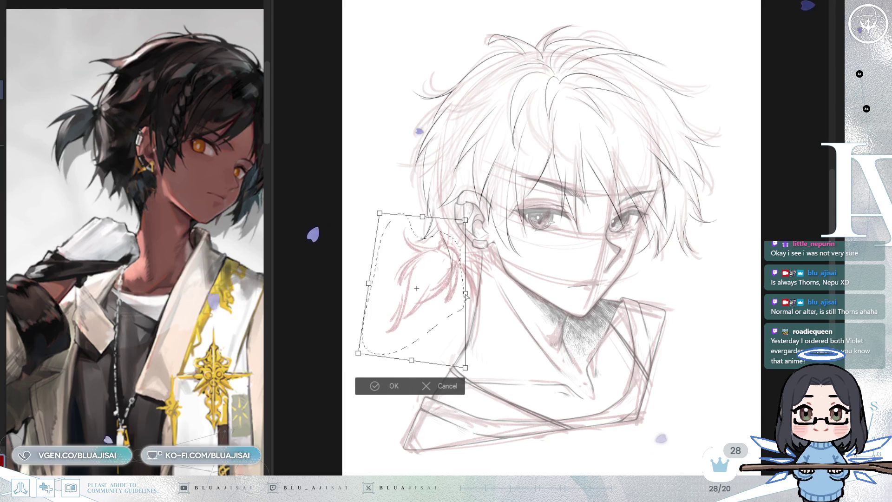
left_click_drag(369, 283, 365, 277)
left_click_drag(466, 220, 467, 224)
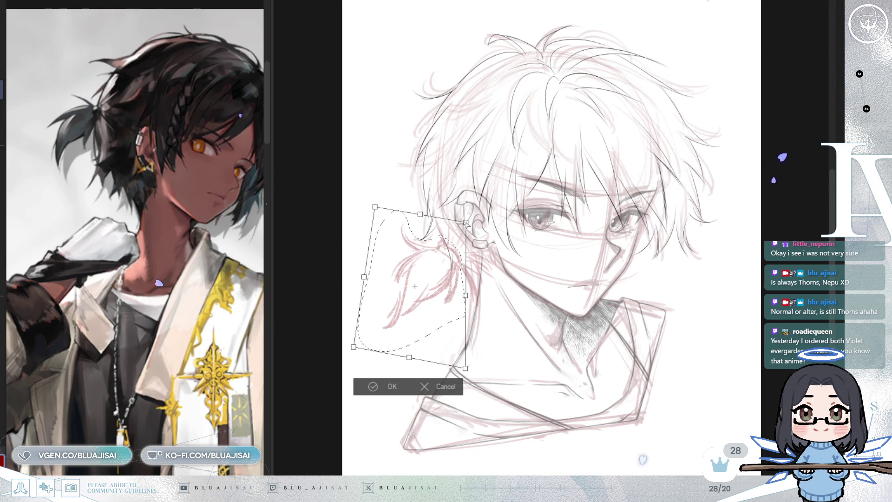
left_click_drag(355, 348, 350, 354)
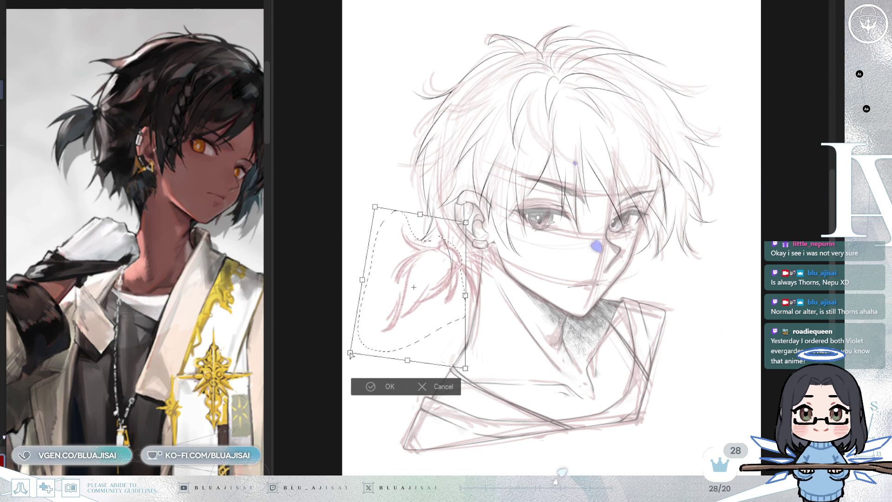
left_click_drag(467, 296, 467, 299)
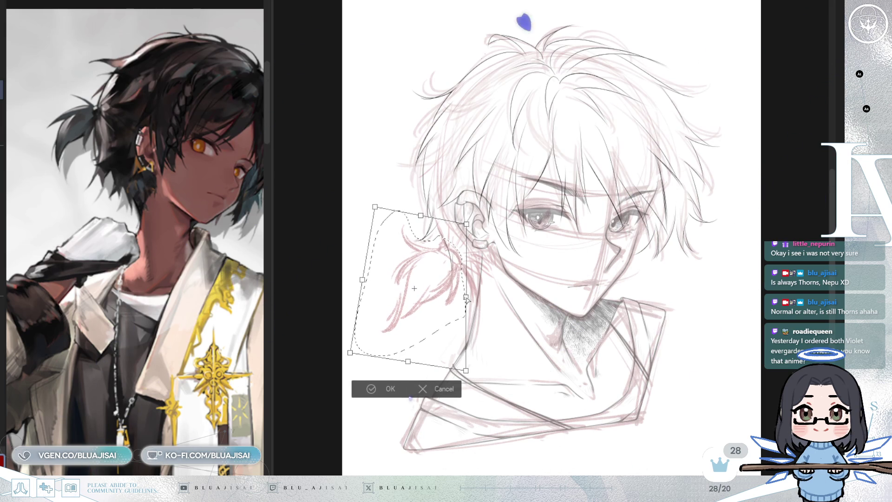
left_click(362, 389)
left_click(309, 375)
scroll(664, 237, "down", 5)
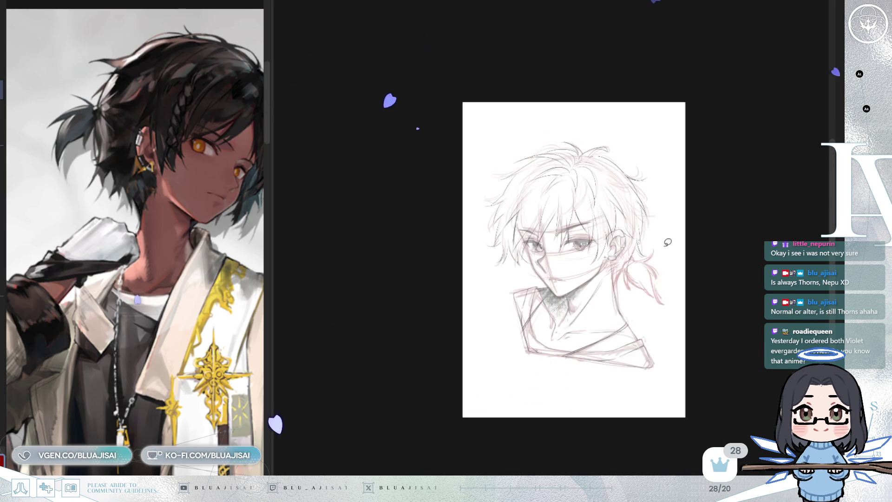
scroll(666, 240, "up", 5)
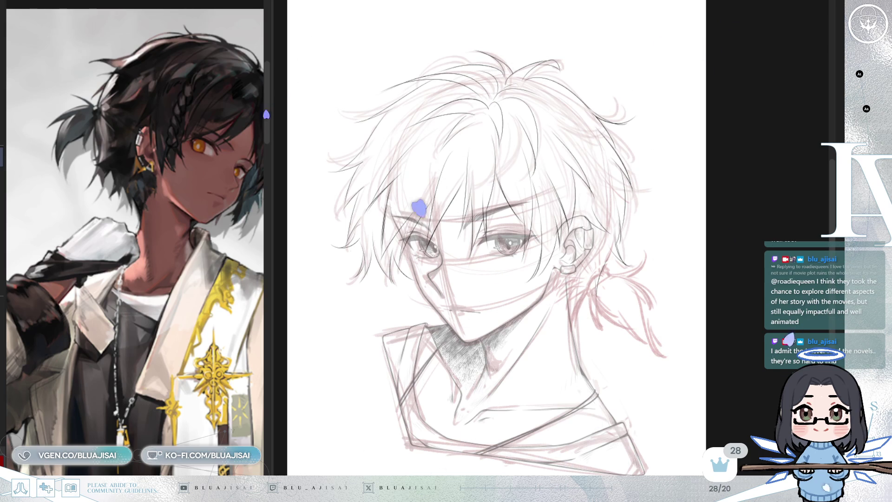
Zoom in on the ponytail, undo a stray stroke and enlarge the brush.
scroll(496, 237, "up", 3)
key("h")
scroll(481, 242, "up", 3)
left_click_drag(488, 260, 480, 233)
key("ctrl+z")
key("bracketright")
key("bracketright")
key("bracketright")
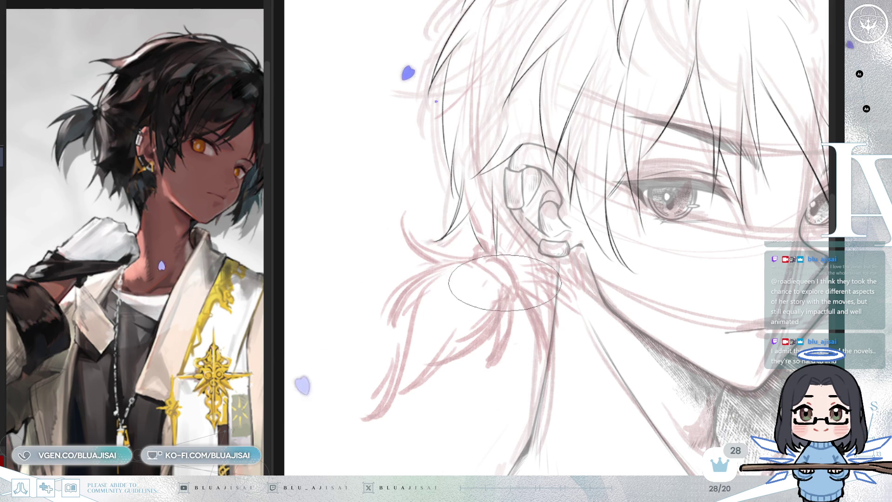
Ink the curved outline of the low ponytail and a thin strand above it, mirroring the view to check.
key("h")
left_click_drag(600, 264, 590, 301)
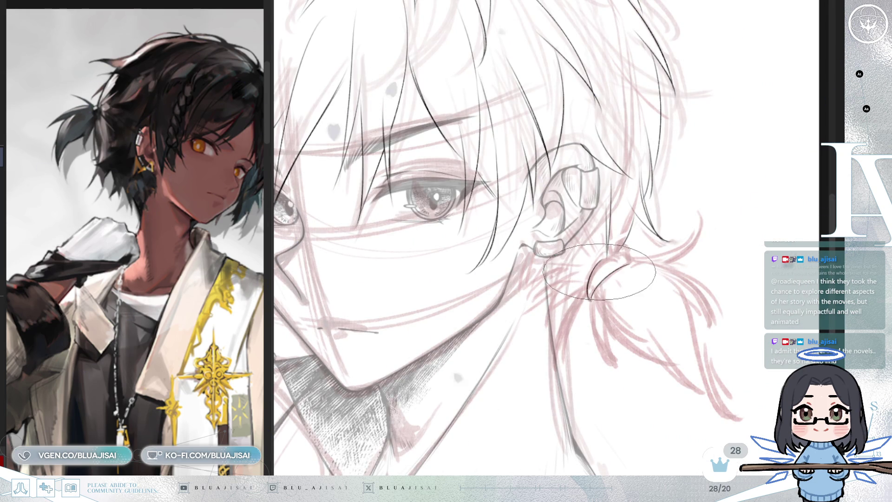
left_click_drag(595, 270, 626, 261)
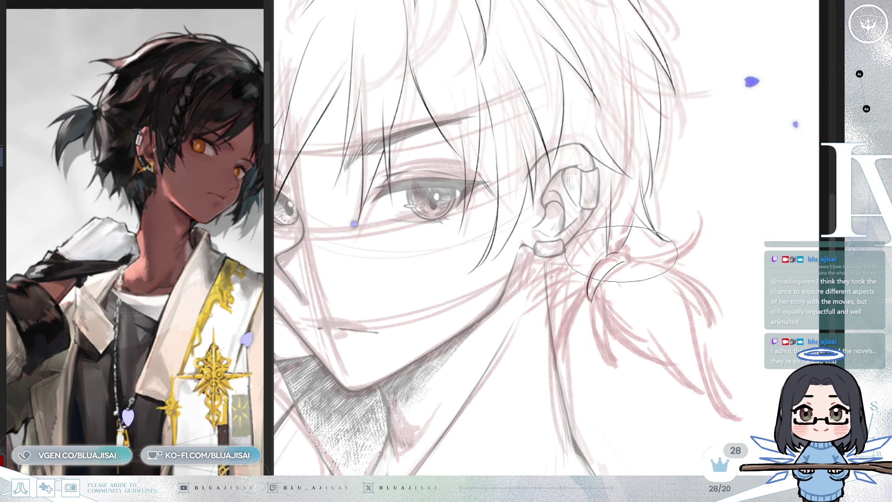
key("h")
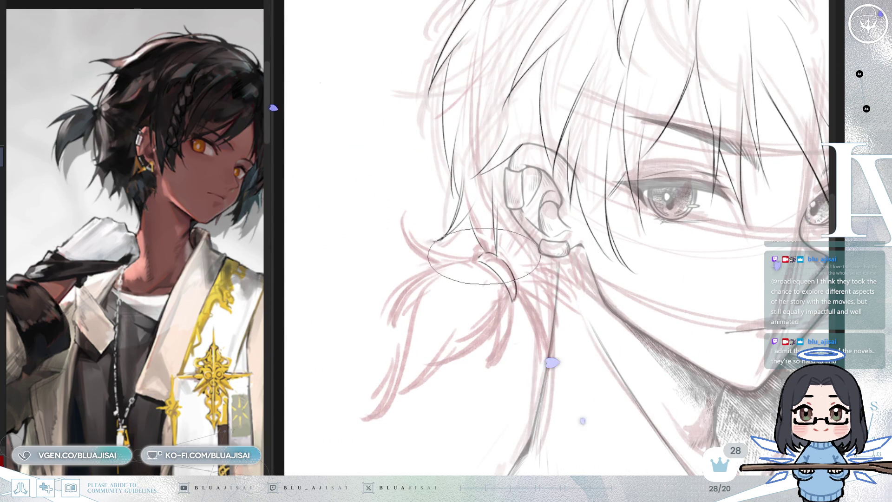
key("h")
key("h")
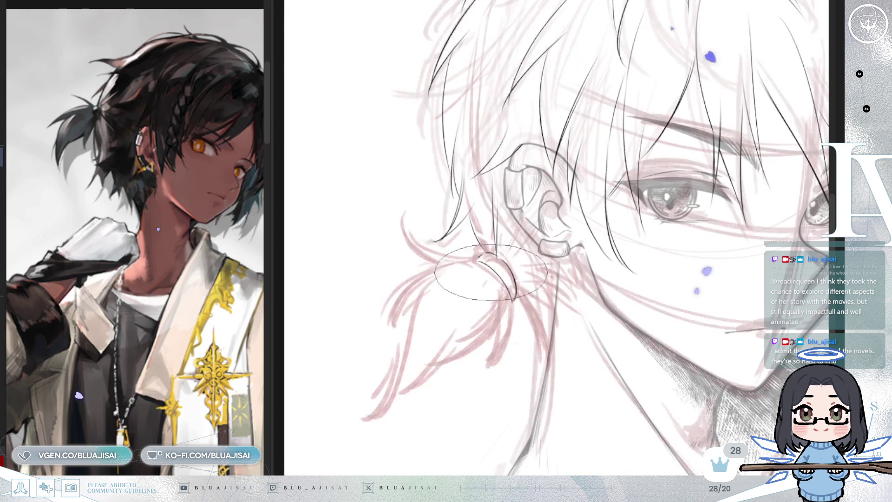
scroll(579, 258, "up", 2)
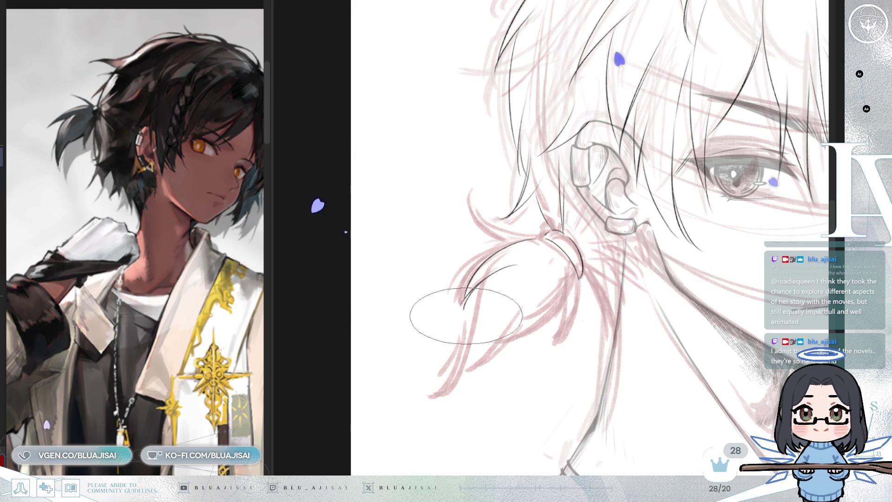
key("h")
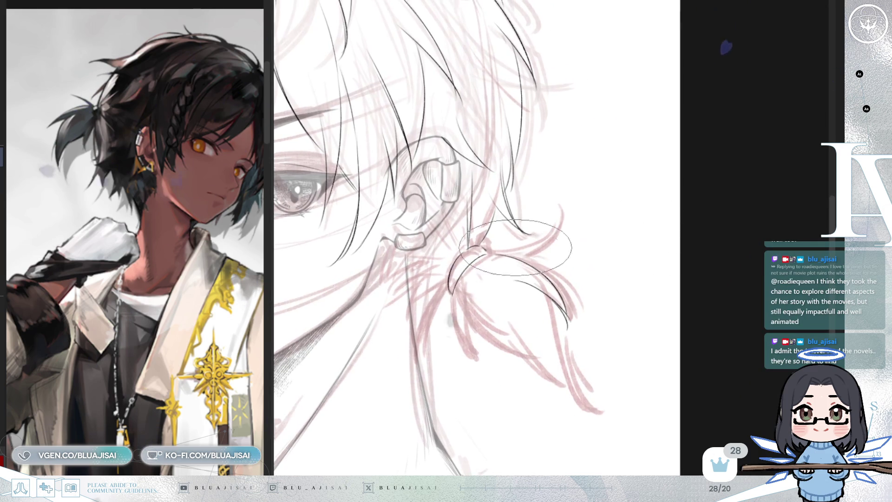
left_click_drag(552, 191, 558, 214)
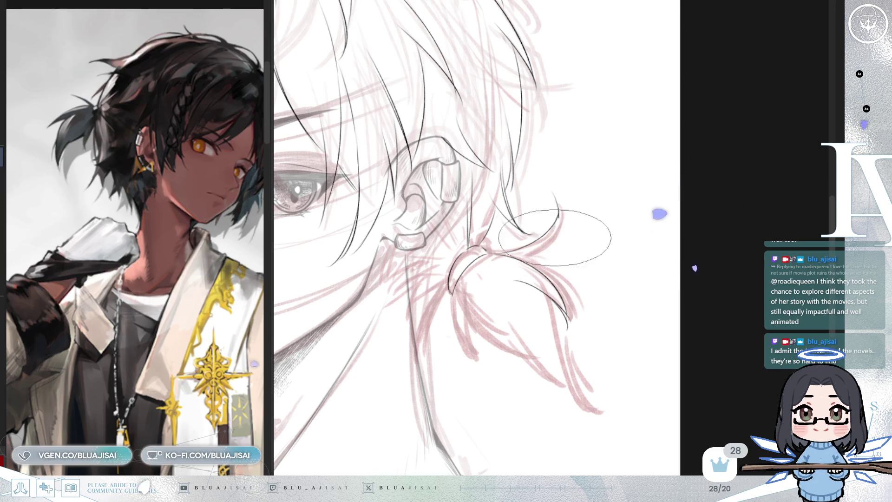
Ink sweeping strands curling from the ponytail's lower left, with the view flipped and rotated.
key("h")
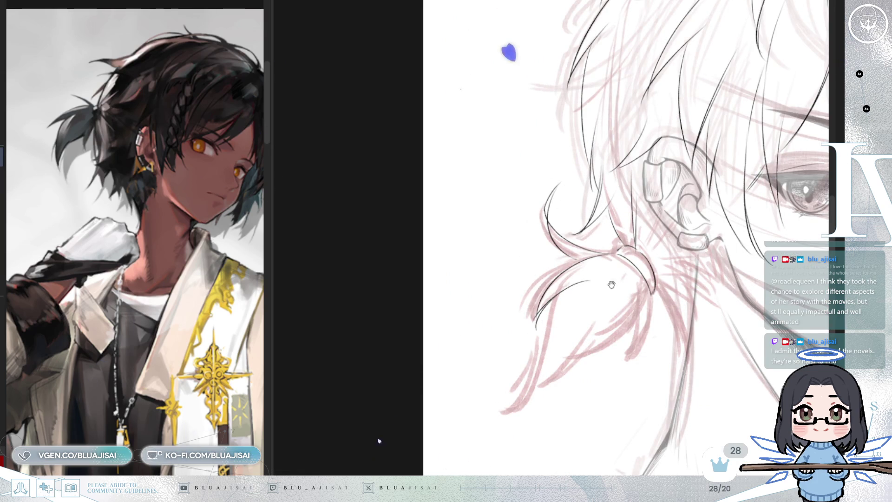
left_click_drag(612, 284, 608, 242)
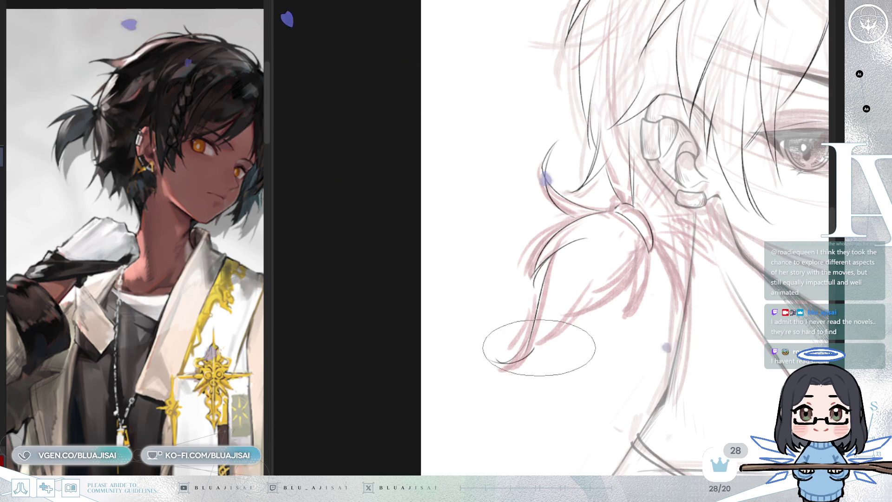
left_click_drag(492, 360, 580, 303)
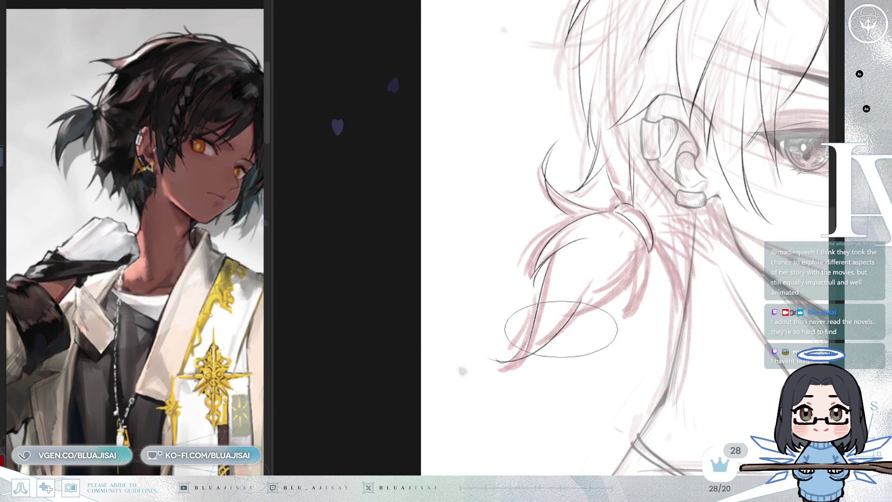
key("h")
key("End")
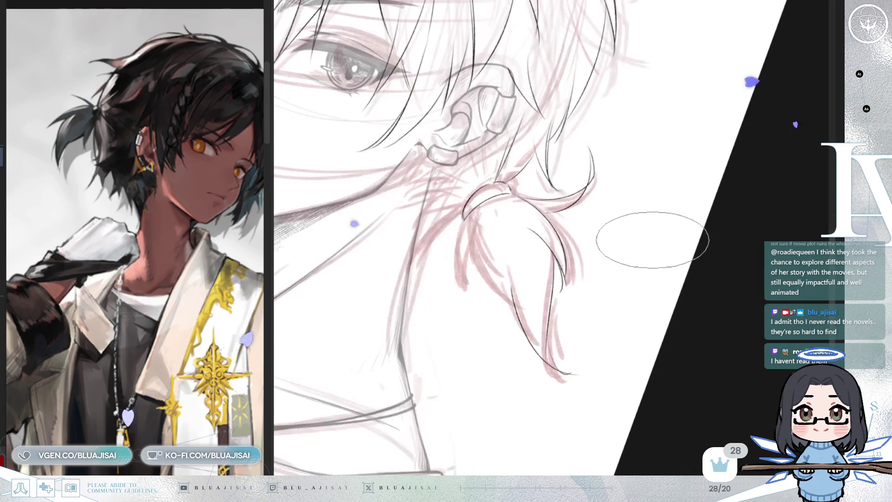
key("End")
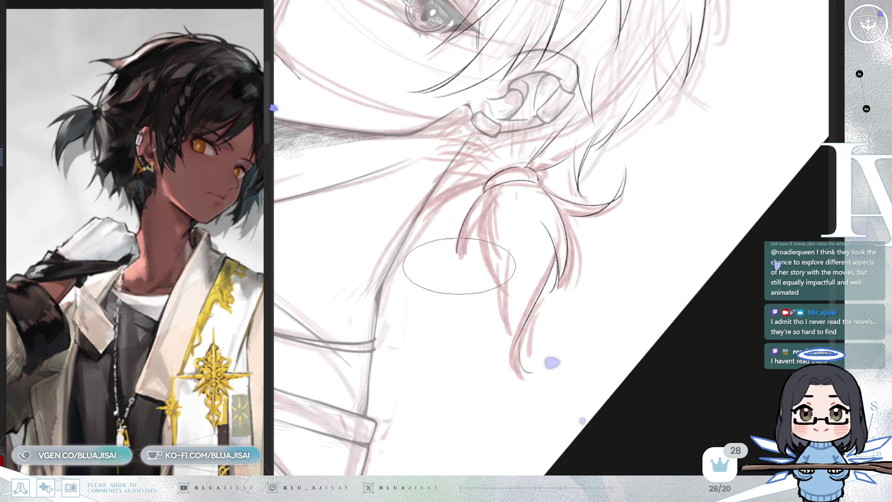
left_click_drag(483, 194, 445, 208)
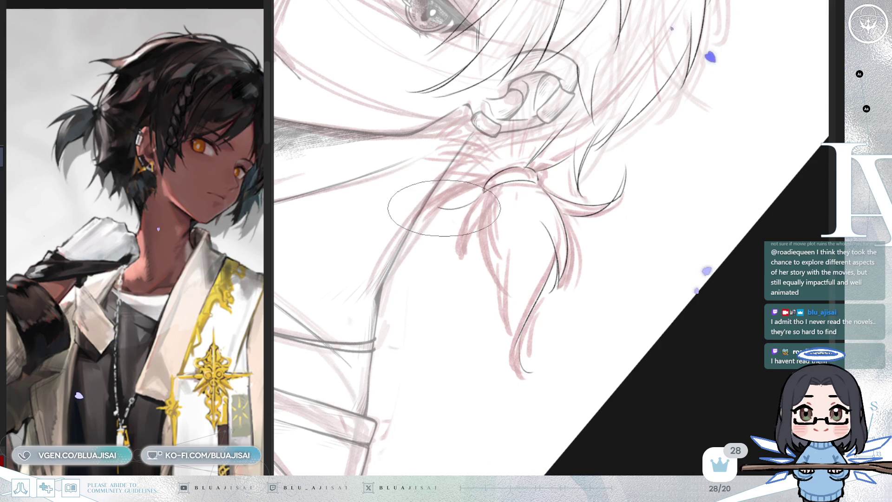
Add a short curve below the hair tie and a thin hanging strand, then reset rotation and zoom out.
key("h")
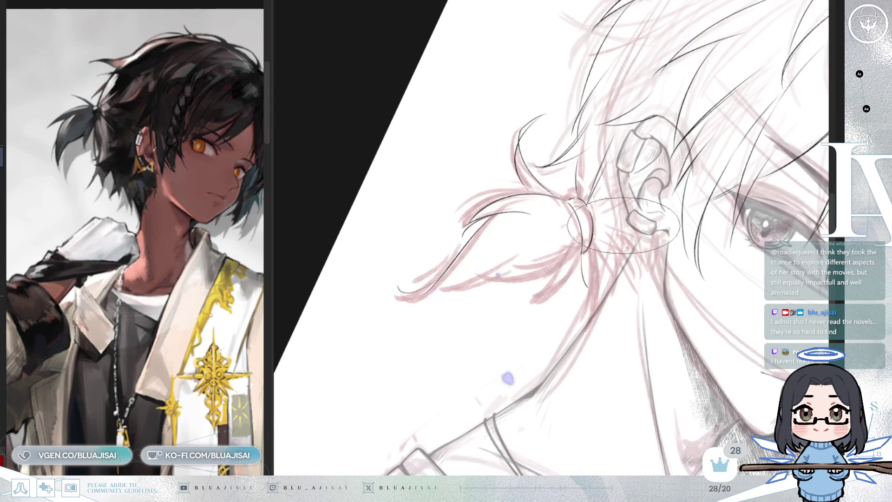
left_click_drag(568, 256, 562, 290)
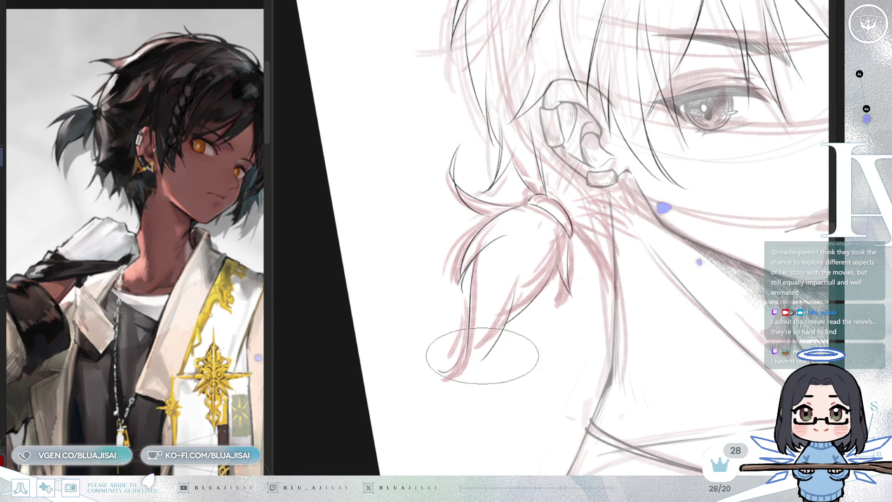
left_click_drag(510, 287, 494, 360)
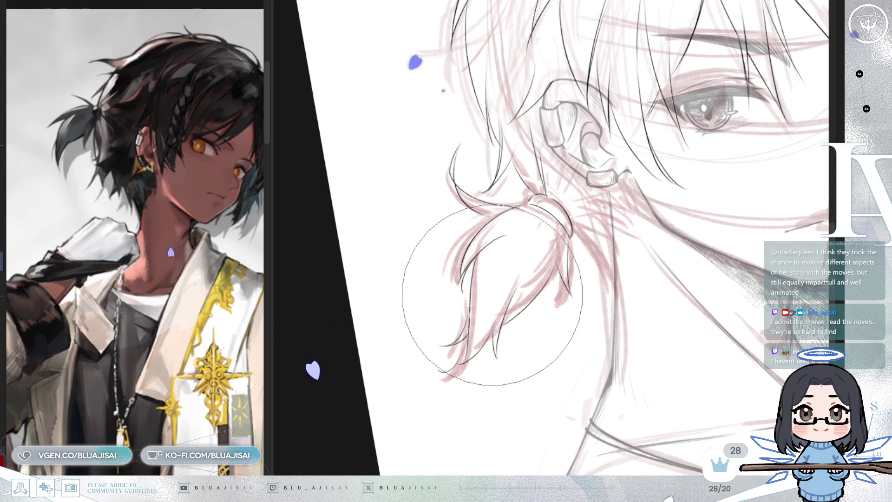
key("bracketleft")
key("bracketleft")
key("bracketleft")
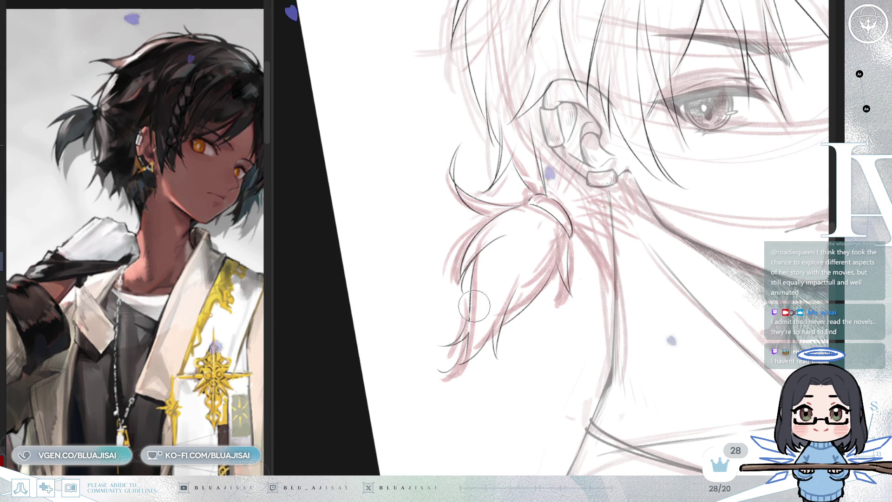
key("Delete")
scroll(655, 231, "down", 5)
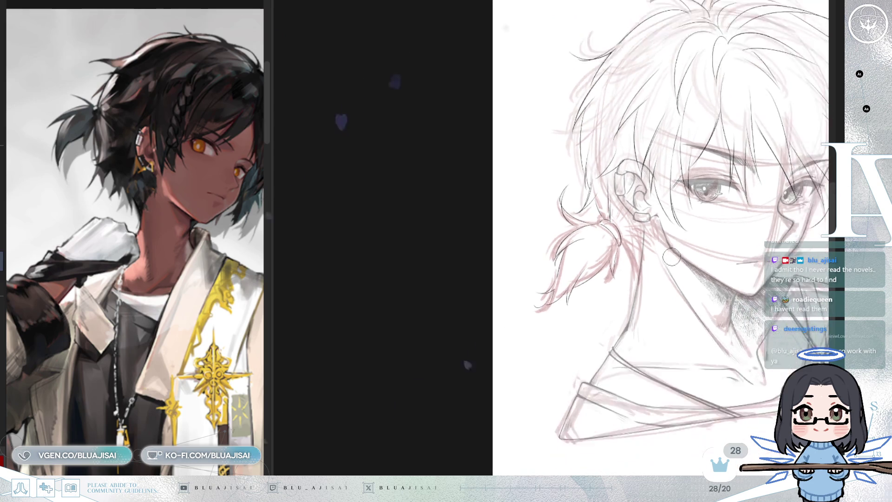
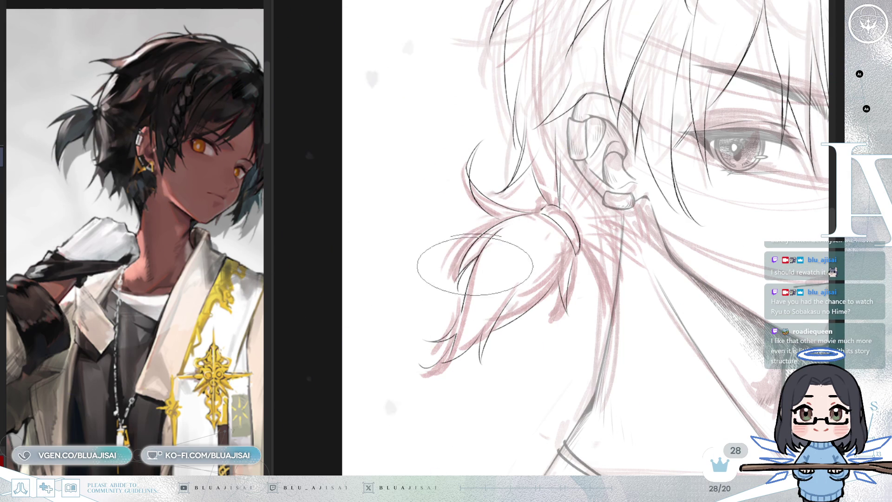
Pan, rotate and mirror the sketch view while swapping between small round and wide elliptical brushes.
left_click_drag(512, 247, 466, 203)
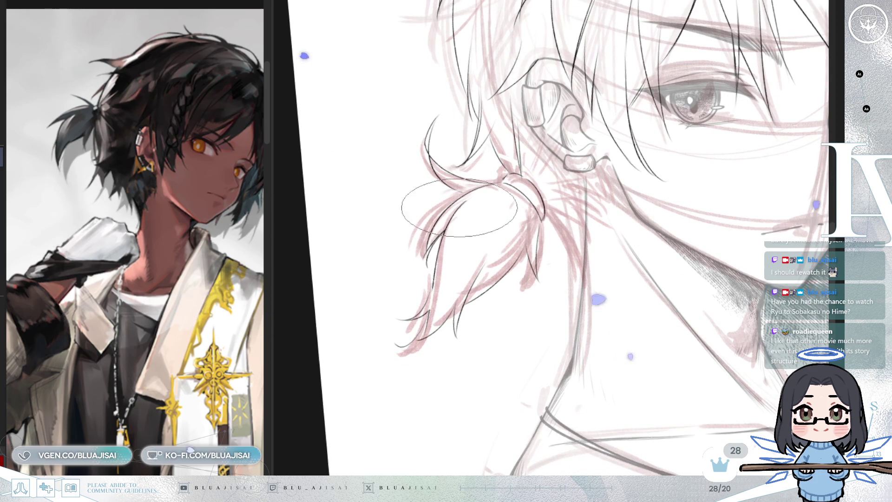
left_click_drag(576, 177, 552, 183)
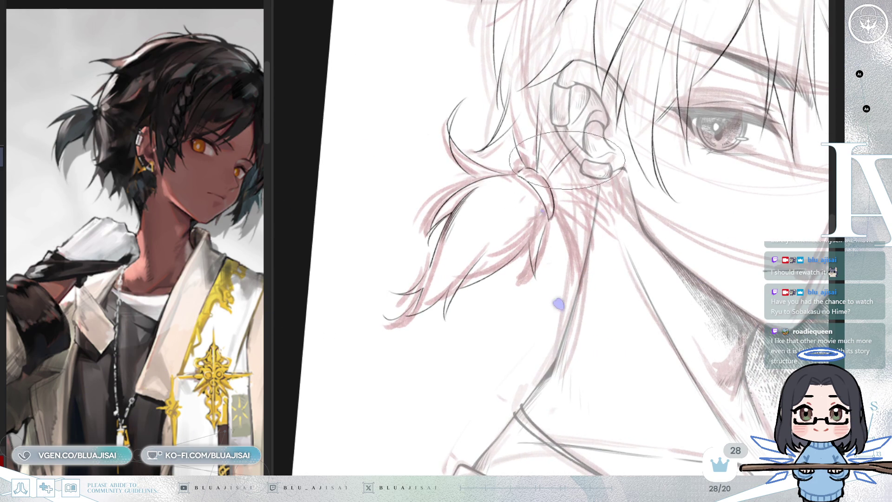
key("h")
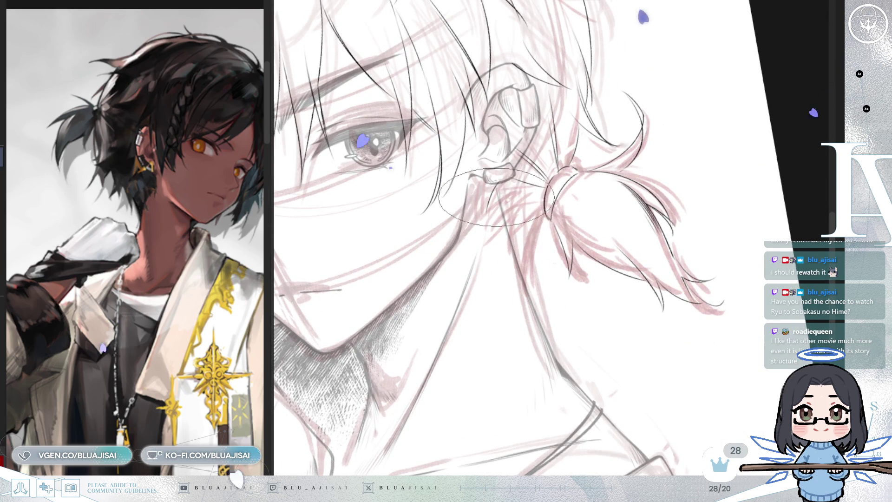
key("p")
left_click_drag(537, 188, 481, 200)
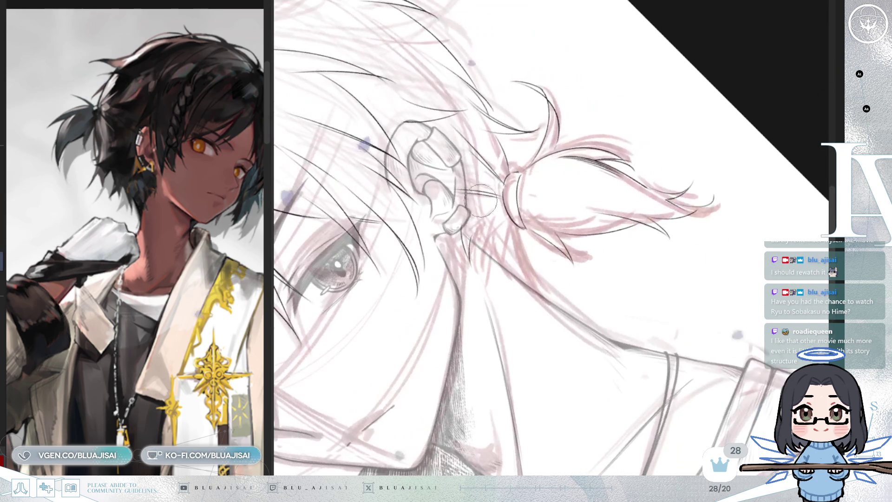
key("e")
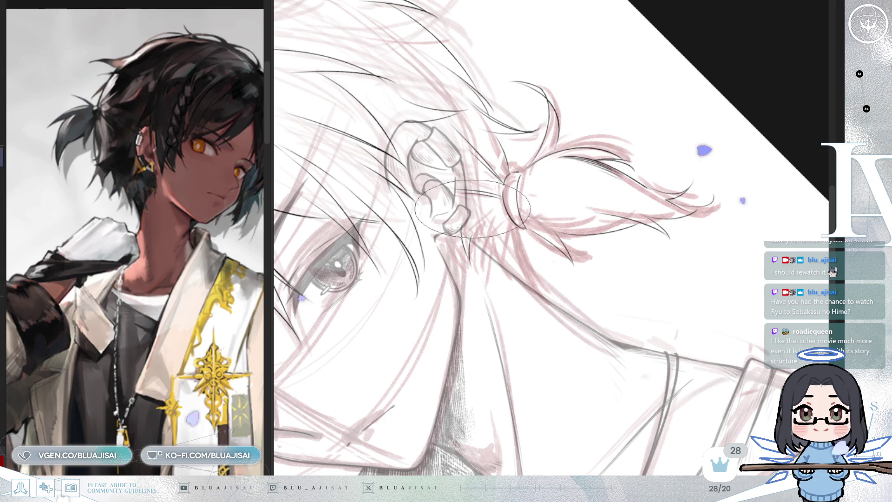
mouse_move(494, 208)
left_mouse_down()
mouse_move(715, 190)
mouse_move(645, 214)
left_mouse_up()
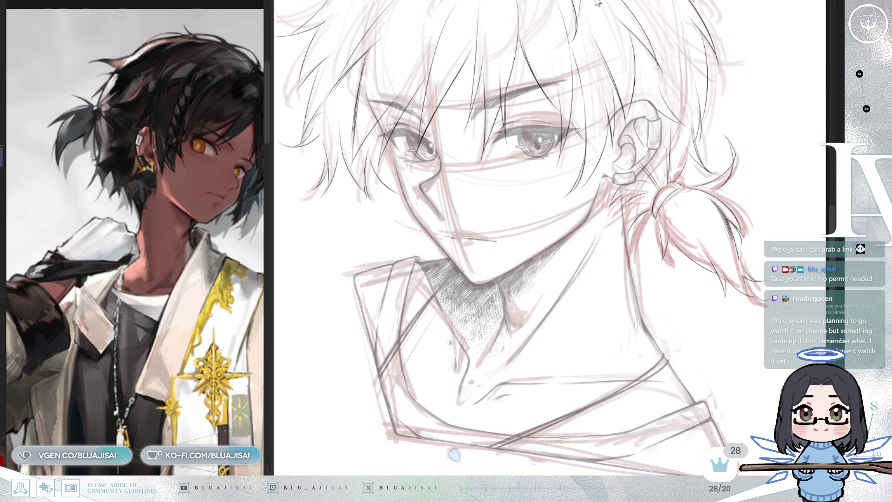
scroll(571, 259, "down", 2)
mouse_move(581, 219)
left_mouse_down()
mouse_move(595, 252)
mouse_move(571, 259)
mouse_move(583, 234)
left_mouse_up()
scroll(570, 259, "up", 2)
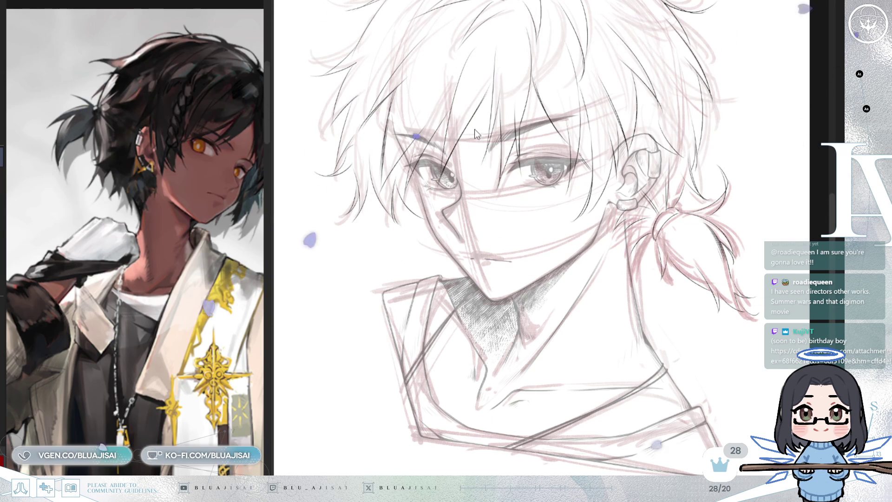
key("ctrl+Tab")
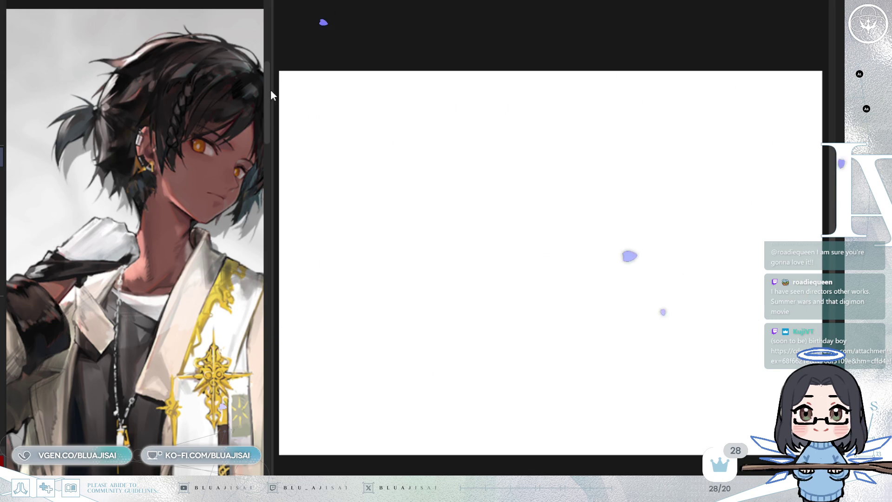
Paste the birthday illustration onto a widened canvas, zoom in, and begin lettering 'ART'.
mouse_move(272, 89)
left_mouse_down()
mouse_move(44, 86)
mouse_move(106, 88)
left_mouse_up()
key("ctrl+v")
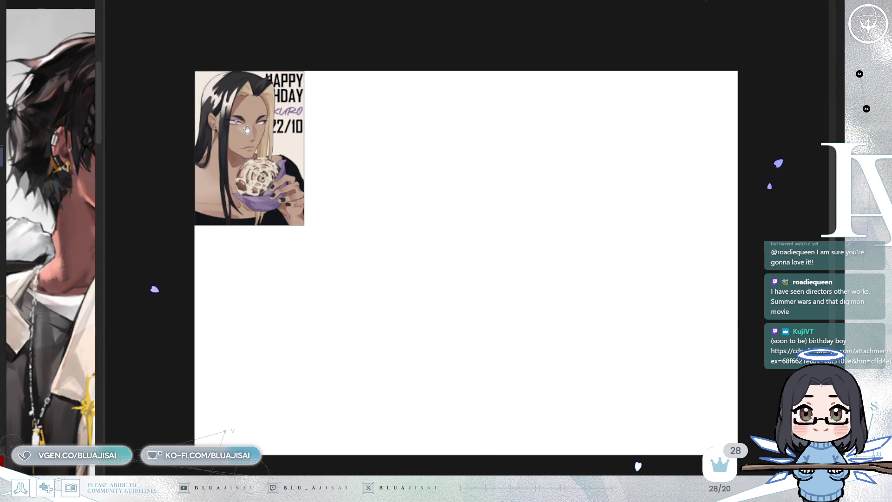
scroll(259, 145, "up", 5)
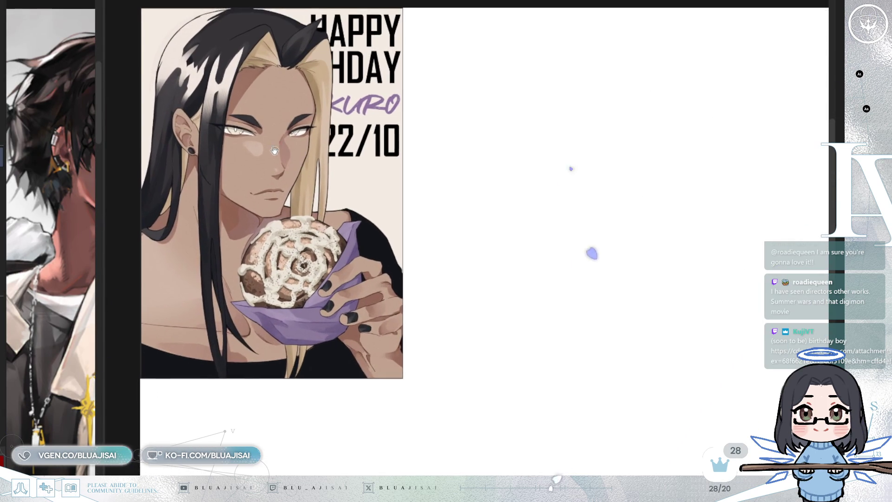
left_click_drag(267, 153, 281, 193)
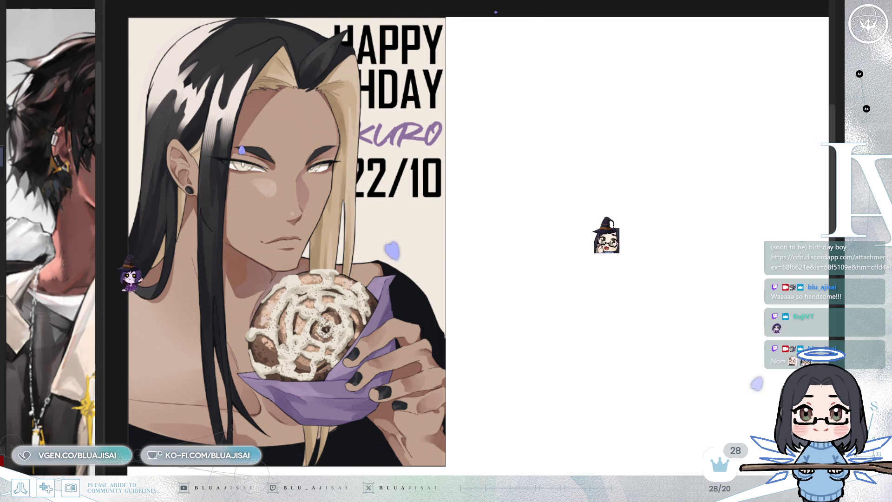
left_click_drag(492, 120, 493, 141)
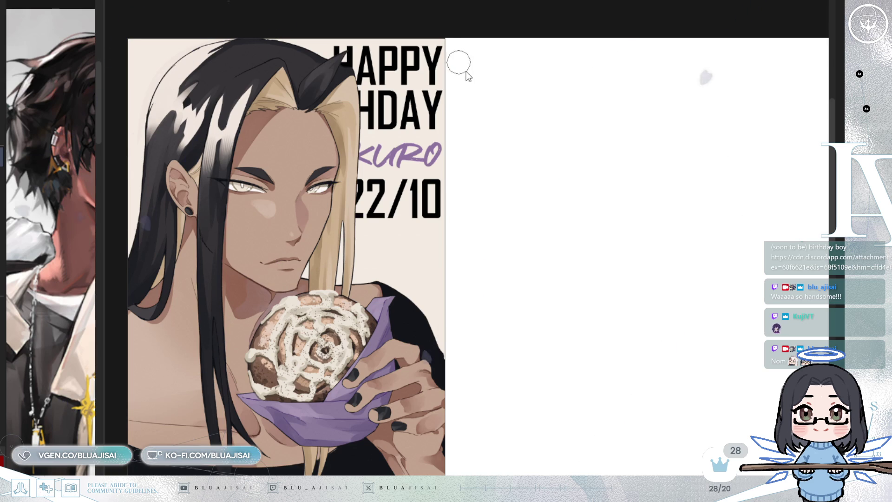
mouse_move(471, 99)
left_mouse_down()
mouse_move(491, 99)
mouse_move(500, 83)
mouse_move(537, 98)
mouse_move(555, 66)
mouse_move(587, 97)
mouse_move(637, 90)
left_mouse_up()
Hand-letter 'ART By @' followed by the artist's handle beside the illustration.
mouse_move(640, 69)
left_mouse_down()
mouse_move(610, 114)
mouse_move(650, 95)
left_mouse_up()
left_click_drag(488, 158, 483, 185)
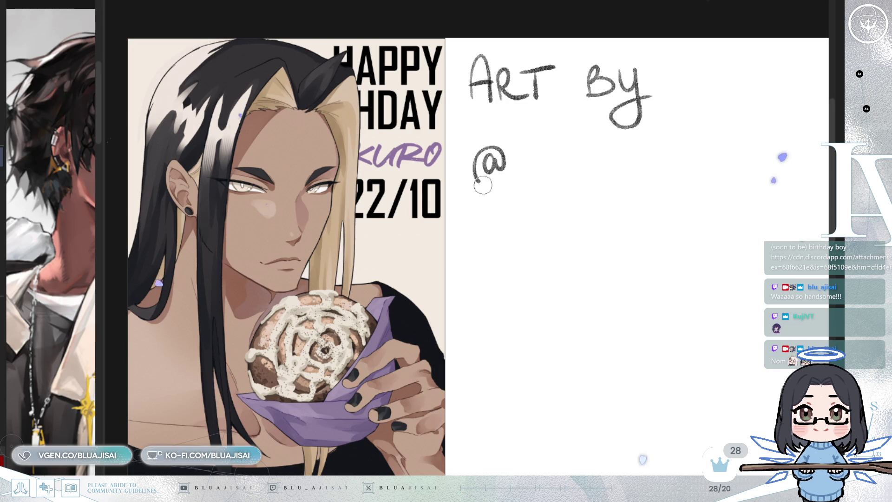
left_click_drag(526, 137, 522, 176)
mouse_move(547, 137)
left_mouse_down()
mouse_move(525, 162)
mouse_move(637, 149)
mouse_move(645, 173)
mouse_move(658, 147)
left_mouse_up()
Draw a small chat-bubble logo below the handle.
left_click_drag(691, 195, 690, 225)
mouse_move(703, 194)
left_mouse_down()
mouse_move(703, 223)
mouse_move(693, 230)
mouse_move(721, 226)
left_mouse_up()
mouse_move(670, 190)
left_mouse_down()
mouse_move(723, 177)
mouse_move(716, 227)
left_mouse_up()
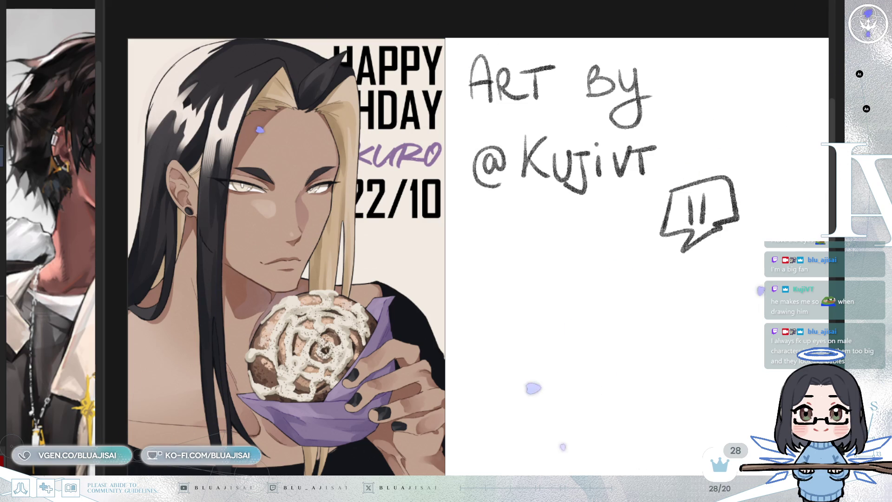
Zoom in and pan up the birthday page to review the lettering.
scroll(257, 232, "up", 3)
mouse_move(260, 242)
left_mouse_down()
mouse_move(426, 305)
mouse_move(486, 312)
mouse_move(516, 342)
left_mouse_up()
mouse_move(605, 398)
left_mouse_down()
mouse_move(584, 314)
mouse_move(586, 322)
mouse_move(417, 334)
mouse_move(447, 334)
mouse_move(415, 328)
left_mouse_up()
scroll(587, 321, "down", 4)
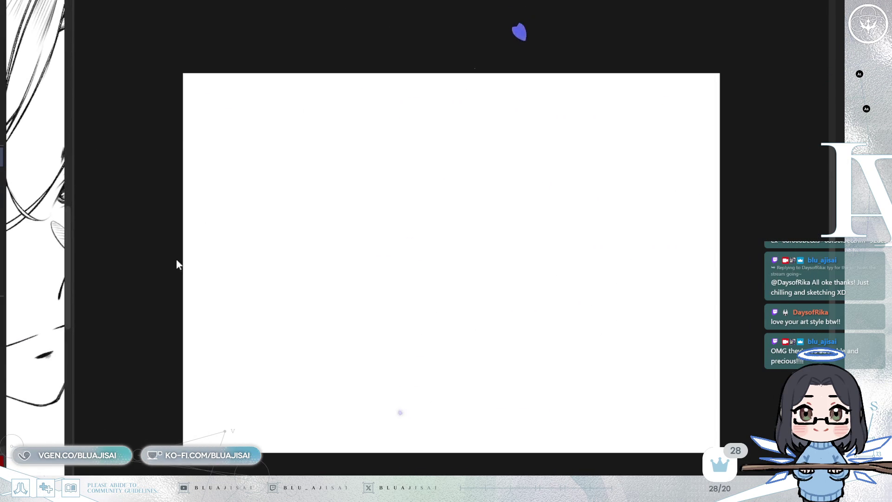
Paste the four-emote sheet, commit the transform, and zoom toward the blank space beside it.
key("ctrl+v")
key("ctrl+t")
left_click(270, 189)
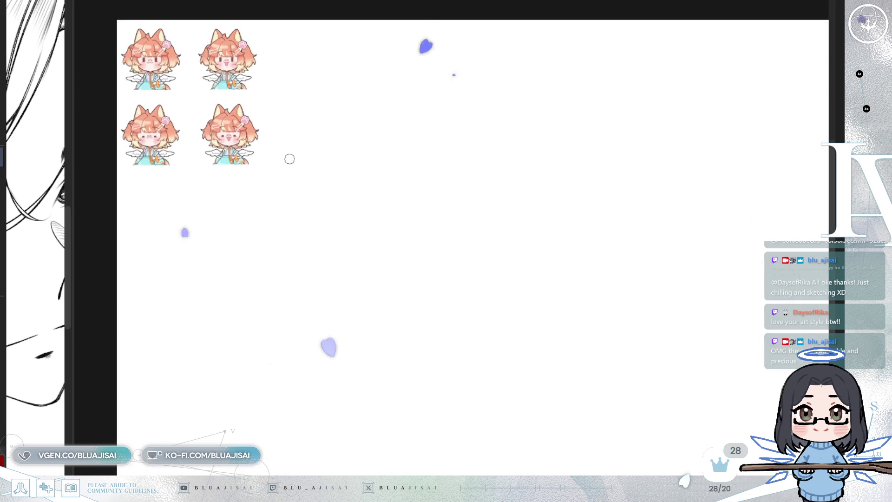
scroll(285, 71, "up", 5)
scroll(495, 176, "up", 5)
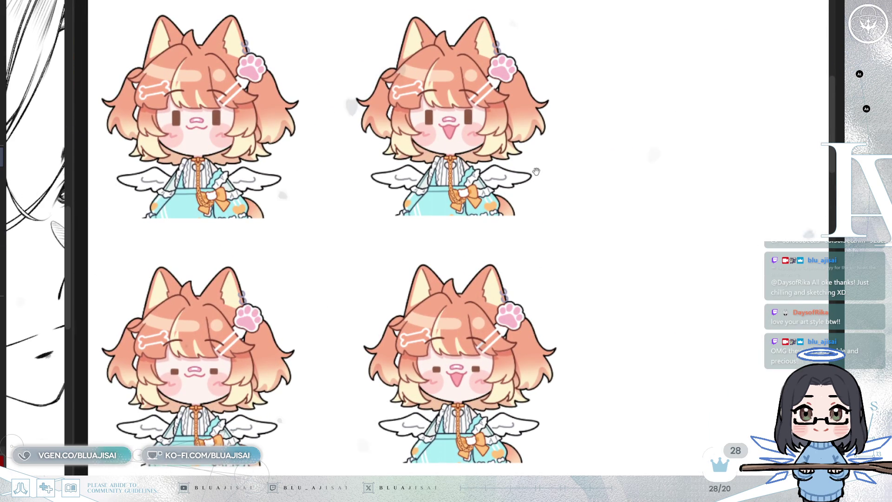
left_click_drag(536, 172, 542, 166)
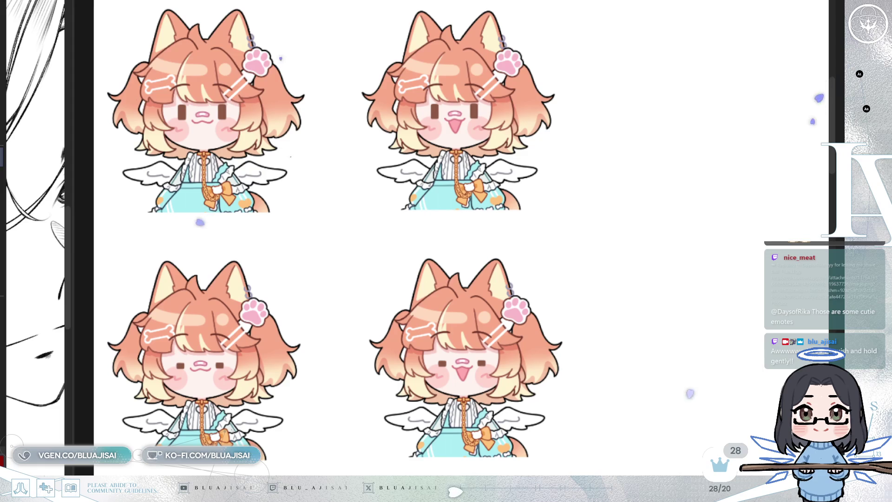
left_click_drag(418, 232, 405, 242)
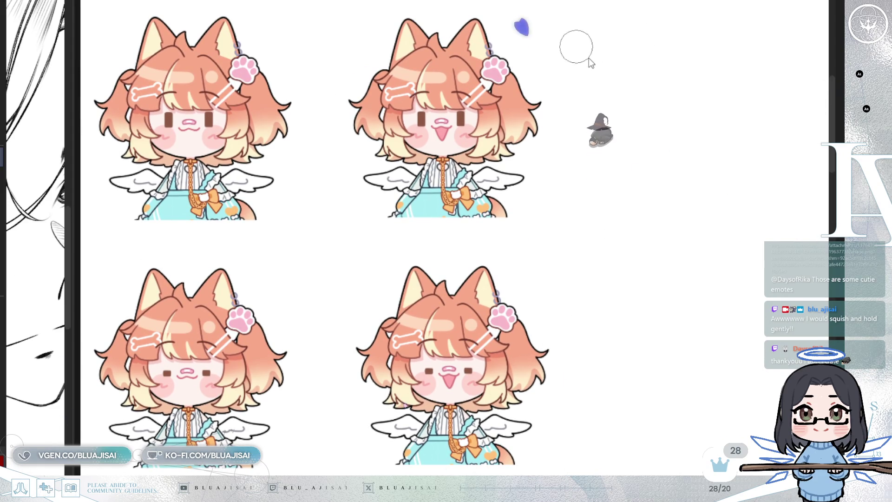
Hand-letter 'ART By' right of the emotes, redrawing a longer crossbar on the T.
mouse_move(579, 81)
left_mouse_down()
mouse_move(600, 78)
mouse_move(602, 59)
left_mouse_up()
mouse_move(608, 57)
left_mouse_down()
mouse_move(614, 74)
mouse_move(625, 77)
left_mouse_up()
scroll(673, 66, "down", 2)
scroll(599, 60, "up", 1)
left_click_drag(576, 45, 595, 42)
mouse_move(587, 44)
left_mouse_down()
mouse_move(588, 70)
mouse_move(557, 43)
mouse_move(565, 42)
left_mouse_up()
key("ctrl+z")
left_click_drag(616, 52, 607, 69)
mouse_move(628, 49)
left_mouse_down()
mouse_move(637, 65)
mouse_move(667, 66)
left_mouse_up()
Write the @ sign and start the artist's handle, redrawing the first letter's bowl rounder.
left_click_drag(528, 146, 540, 167)
left_click_drag(547, 125, 553, 168)
mouse_move(551, 135)
left_mouse_down()
mouse_move(564, 139)
mouse_move(558, 168)
left_mouse_up()
key("ctrl+z")
left_click_drag(548, 124, 585, 155)
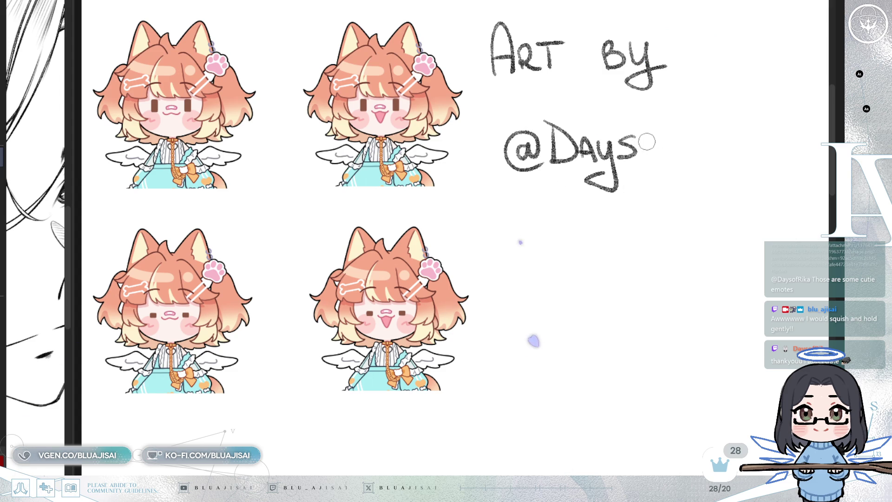
Finish lettering the artist's handle and sketch a speech-bubble icon below it.
left_click_drag(653, 143, 691, 153)
left_click_drag(691, 122, 706, 153)
left_click_drag(718, 137, 719, 153)
left_click(715, 124)
left_click_drag(729, 123, 729, 154)
mouse_move(746, 130)
left_mouse_down()
mouse_move(732, 141)
mouse_move(750, 151)
mouse_move(765, 126)
left_mouse_up()
left_click_drag(765, 126, 775, 149)
left_click_drag(758, 142, 772, 141)
mouse_move(648, 218)
left_mouse_down()
mouse_move(647, 242)
mouse_move(664, 240)
mouse_move(648, 248)
mouse_move(669, 251)
mouse_move(695, 206)
mouse_move(667, 254)
left_mouse_up()
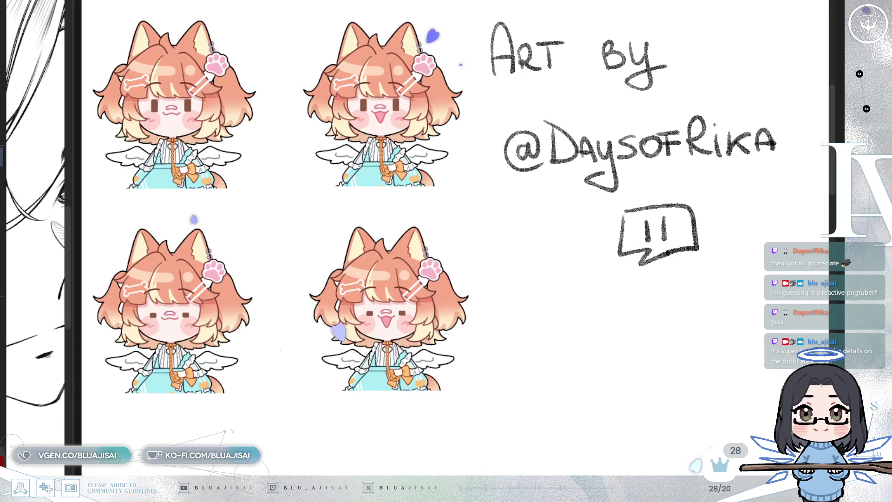
scroll(160, 159, "up", 5)
scroll(161, 159, "down", 3)
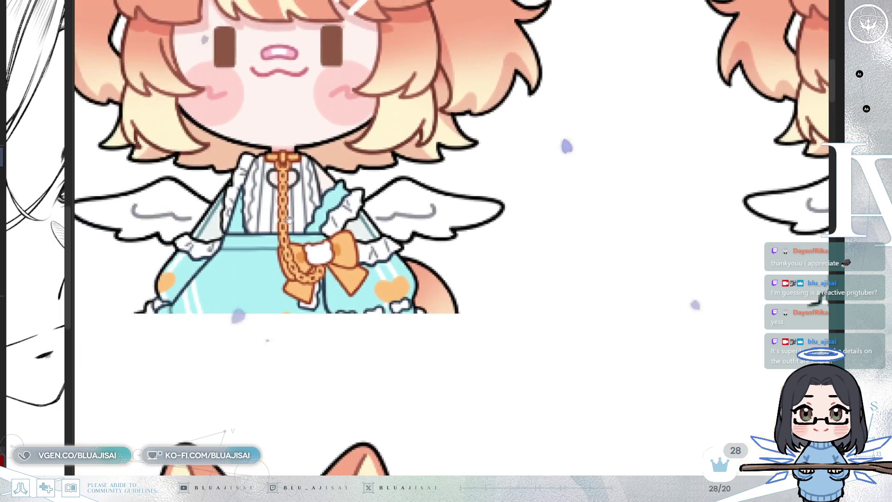
scroll(349, 272, "up", 6)
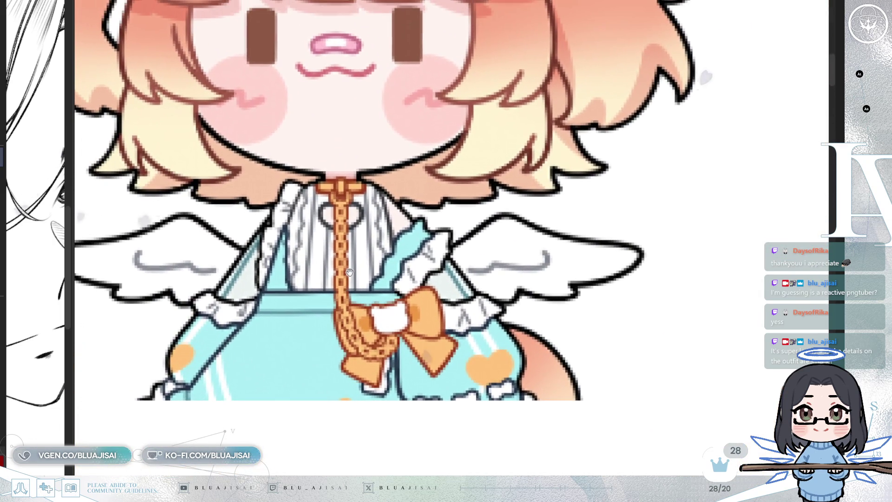
left_click_drag(349, 272, 357, 277)
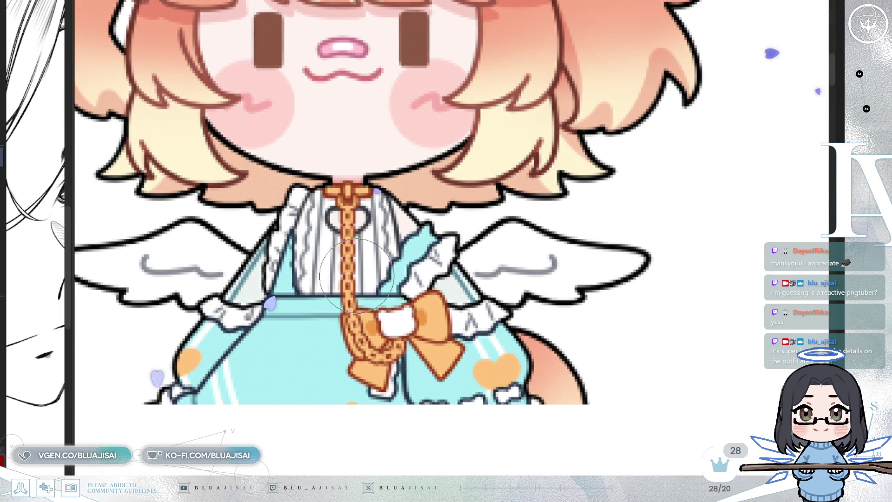
left_click_drag(250, 143, 351, 233)
scroll(351, 233, "down", 5)
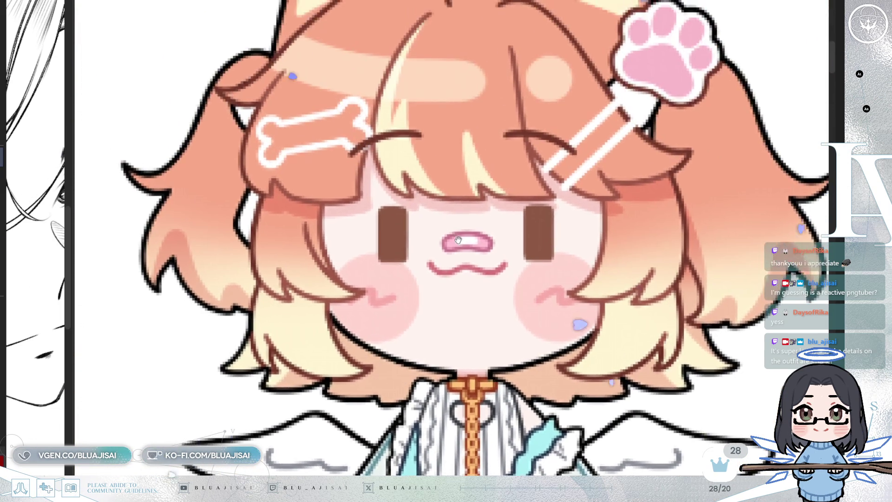
scroll(444, 278, "right", 5)
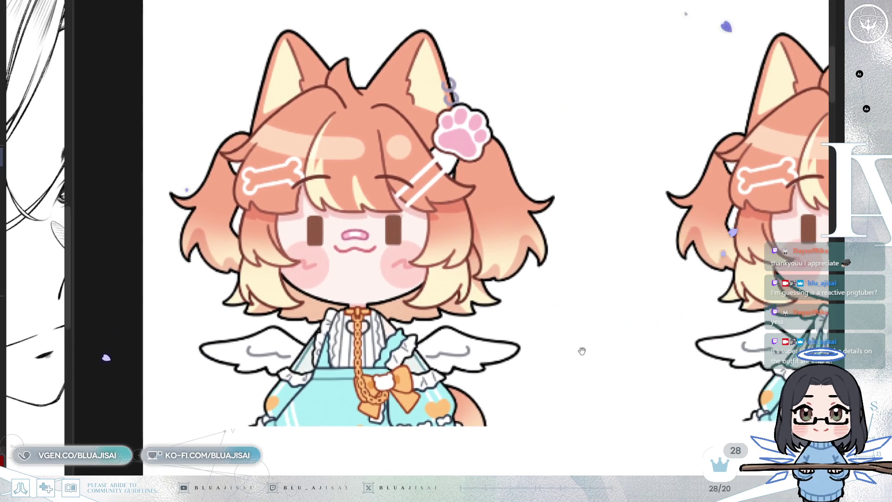
scroll(466, 359, "down", 8)
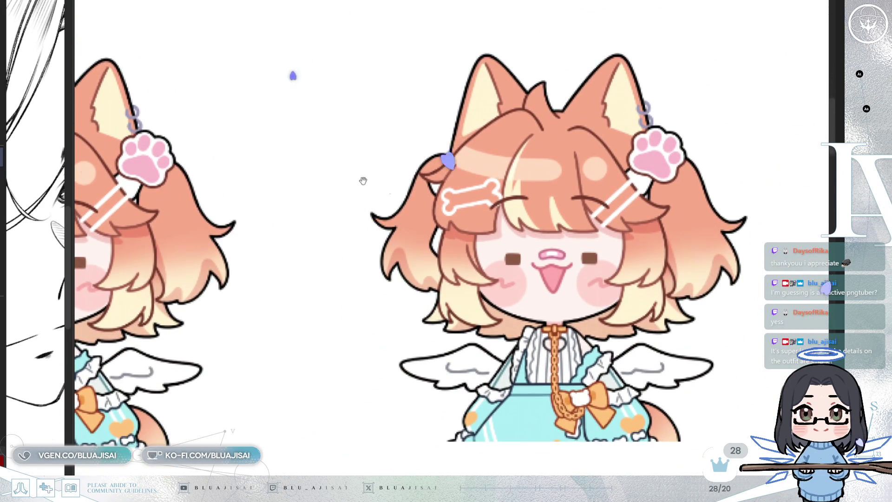
scroll(363, 181, "down", 5)
left_click_drag(325, 270, 327, 253)
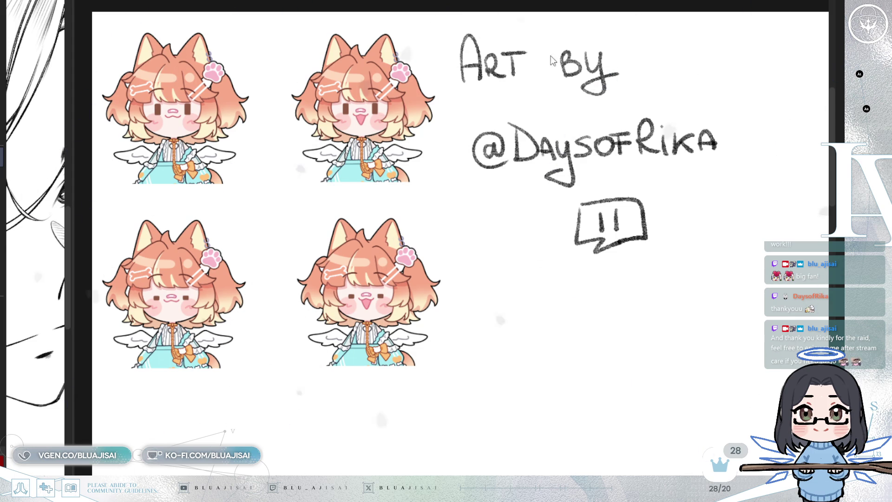
Return to the young man's sketch with a wider coloured reference, centre the face and mirror the view.
key("ctrl+Tab")
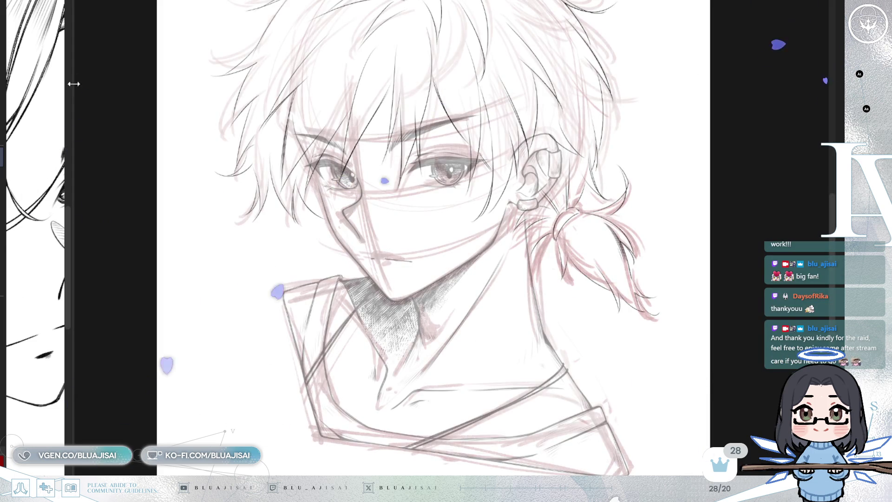
mouse_move(73, 103)
left_mouse_down()
mouse_move(259, 104)
mouse_move(228, 104)
left_mouse_up()
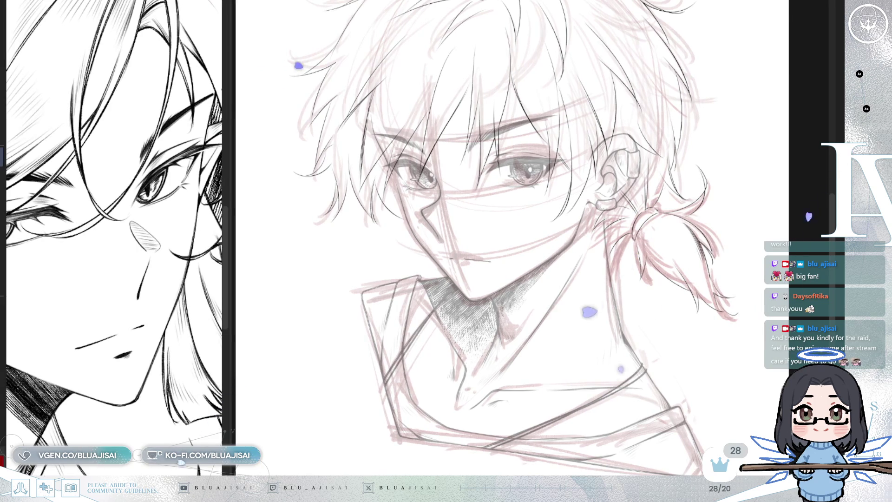
key("Right")
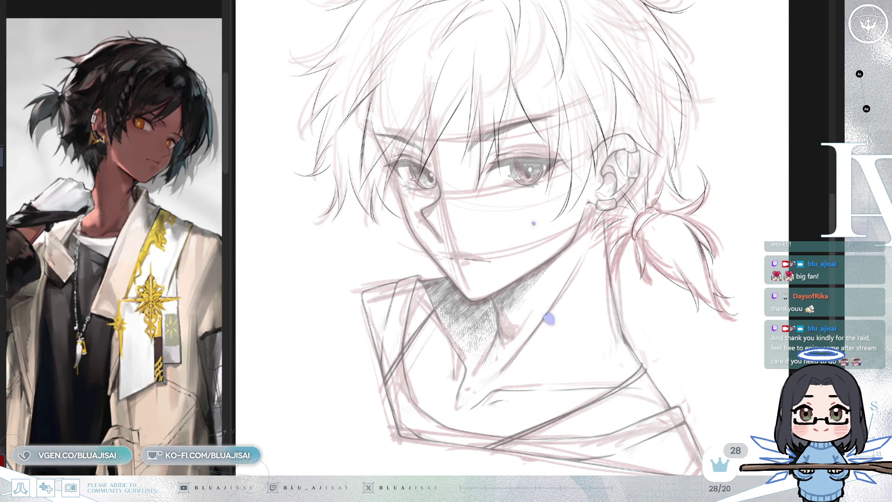
scroll(509, 235, "up", 3)
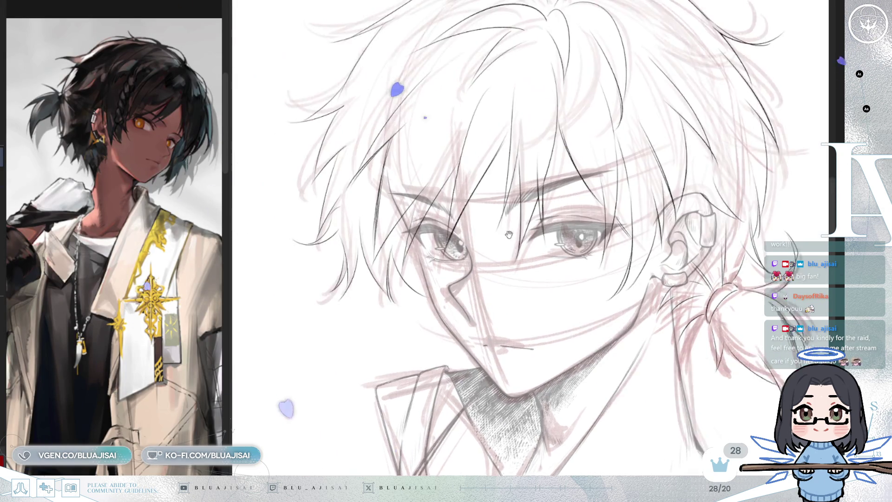
left_click_drag(509, 235, 448, 275)
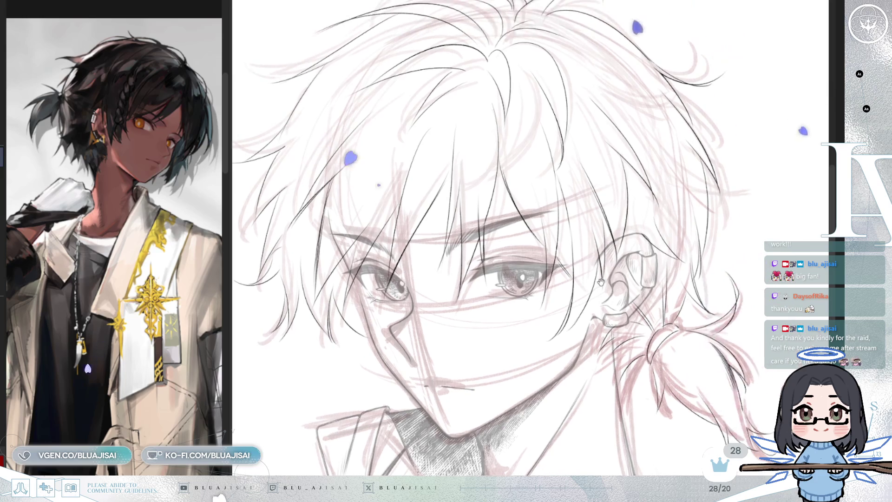
scroll(530, 237, "down", 5)
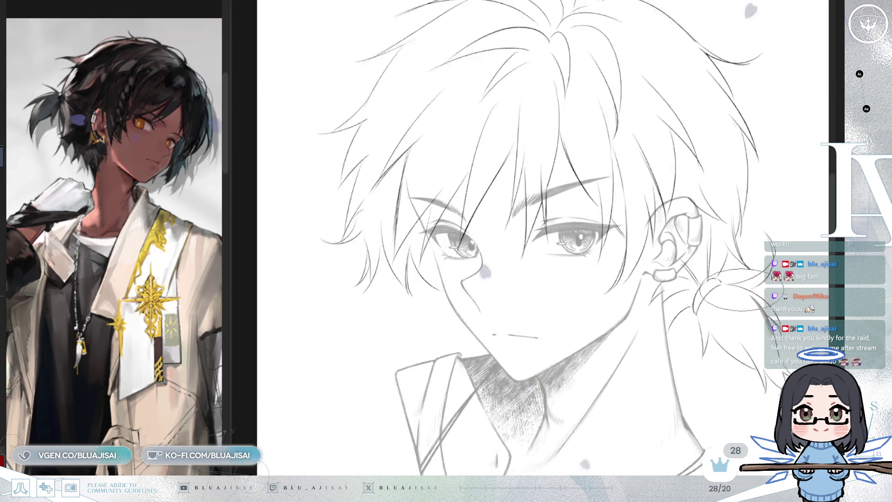
key("h")
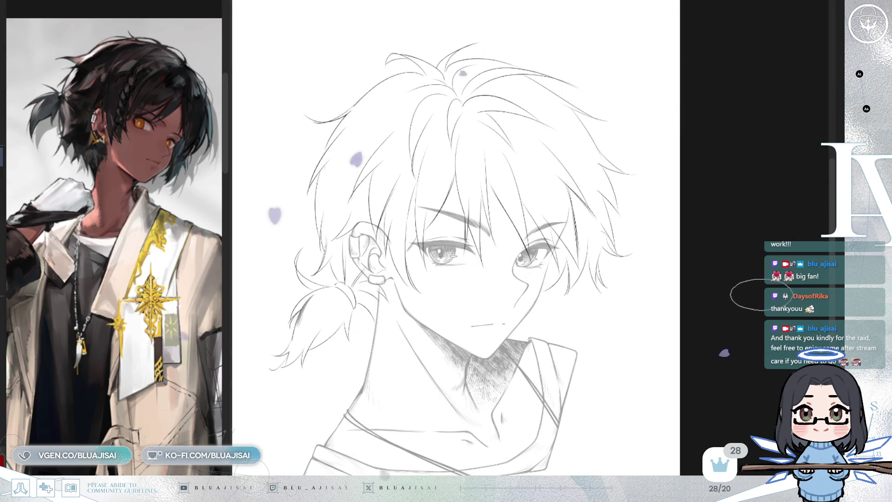
scroll(522, 221, "up", 3)
Rotate the canvas slightly clockwise and frame the left side of the hair and ear for inking.
mouse_move(523, 220)
left_mouse_down()
mouse_move(559, 201)
mouse_move(587, 235)
mouse_move(639, 267)
left_mouse_up()
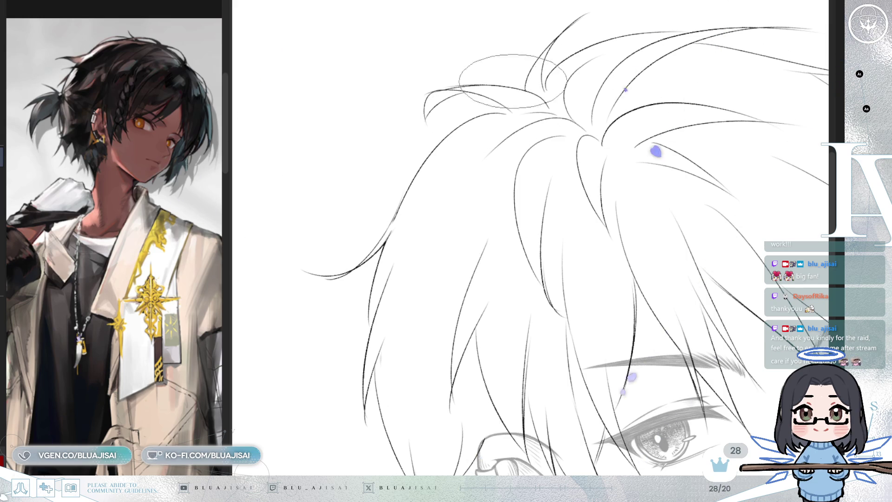
scroll(508, 113, "up", 1)
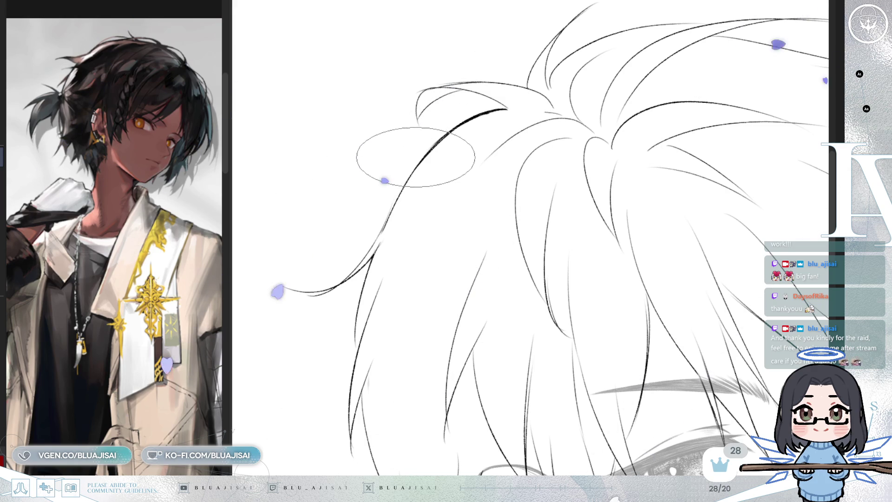
key("Delete")
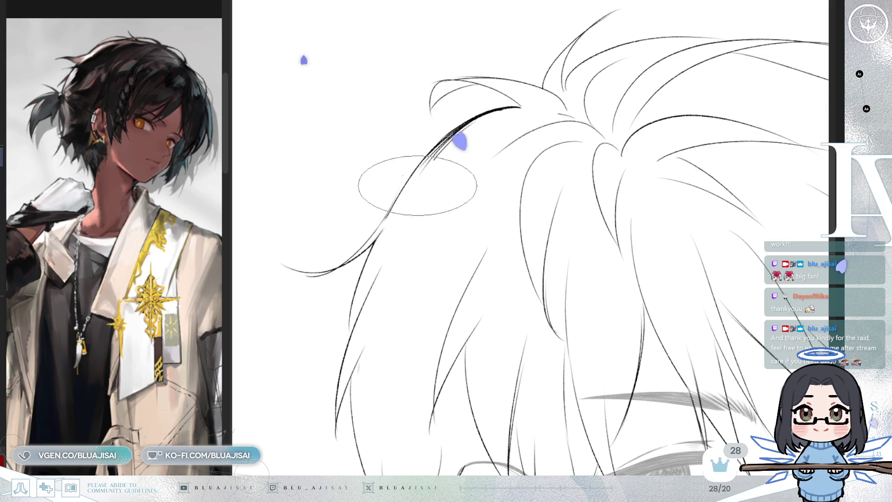
key("^")
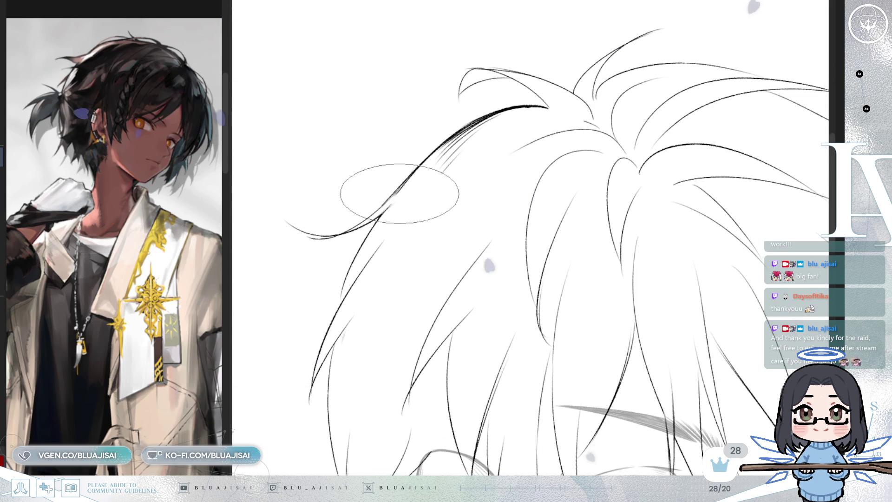
left_click_drag(378, 189, 429, 182)
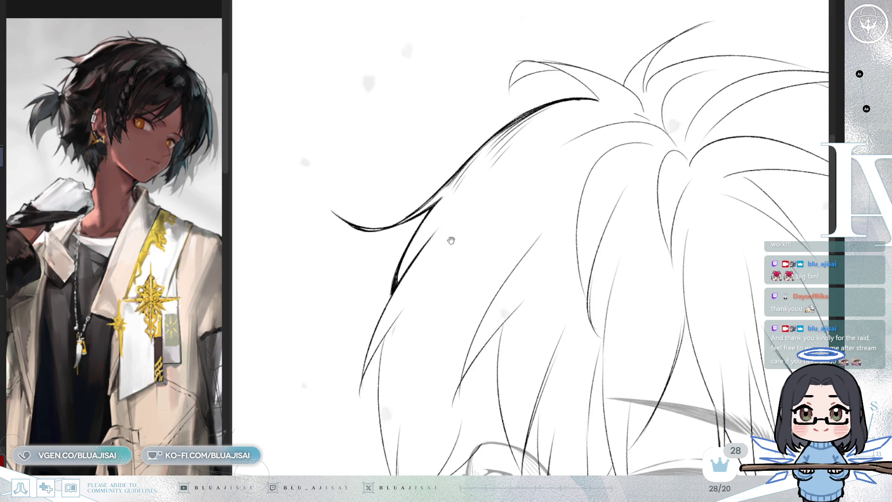
scroll(415, 256, "down", 5)
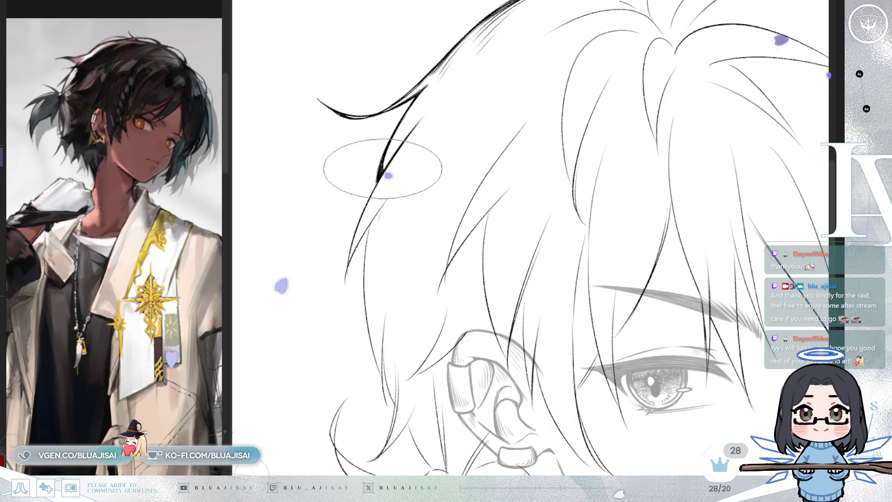
scroll(409, 186, "down", 1)
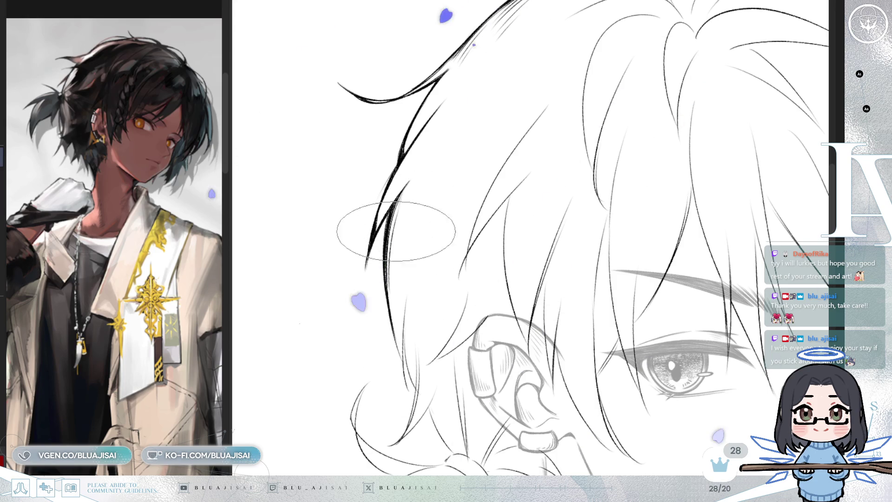
mouse_move(398, 277)
left_mouse_down()
mouse_move(370, 234)
mouse_move(435, 172)
left_mouse_up()
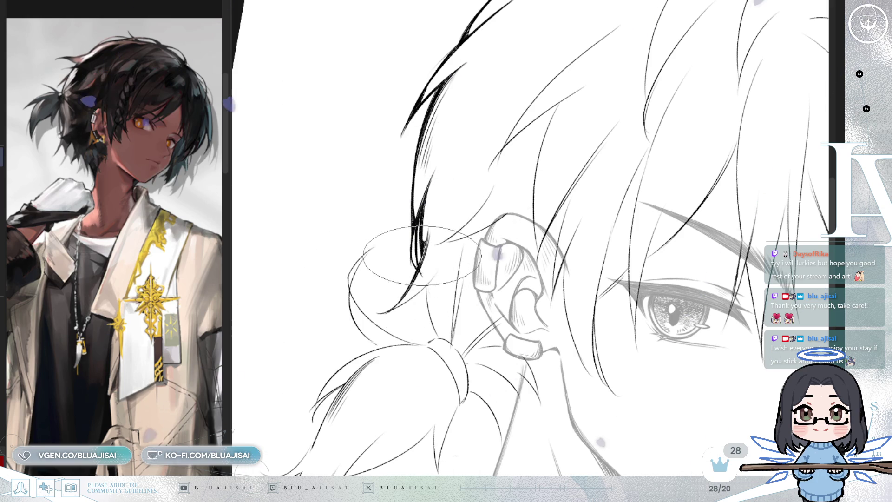
Scroll the view along the hair's left side toward the ear.
scroll(416, 269, "down", 1)
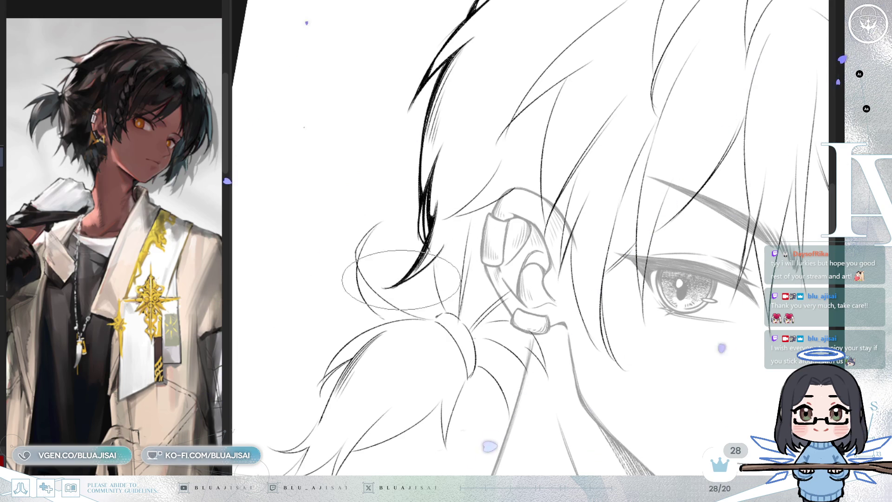
scroll(434, 250, "up", 5)
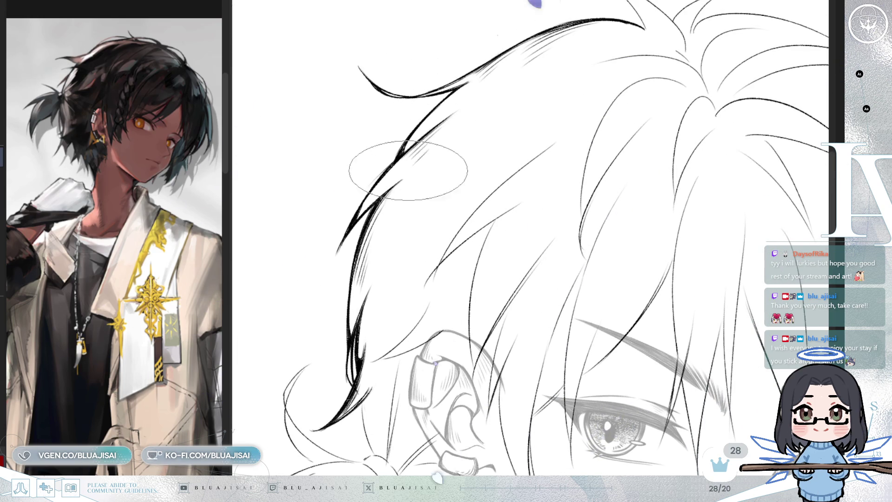
scroll(408, 170, "right", 5)
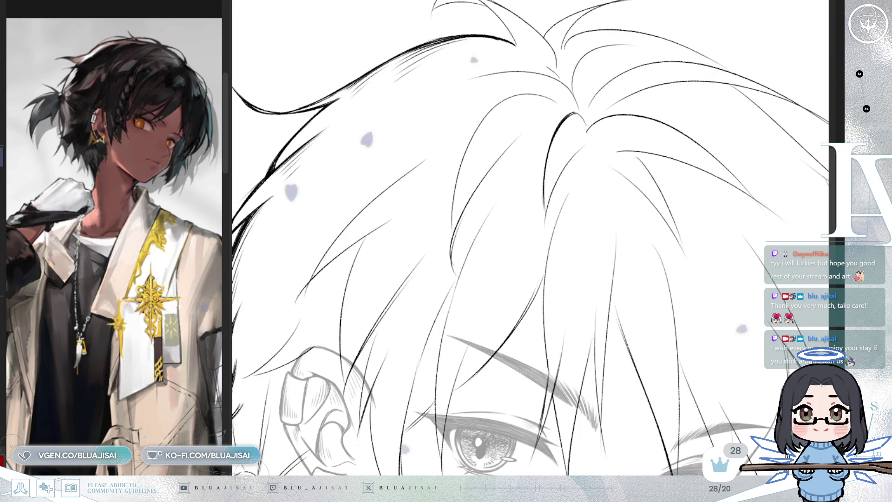
Ink several black fringe strands near the hair crown.
mouse_move(586, 100)
left_mouse_down()
mouse_move(583, 126)
mouse_move(571, 118)
mouse_move(555, 162)
left_mouse_up()
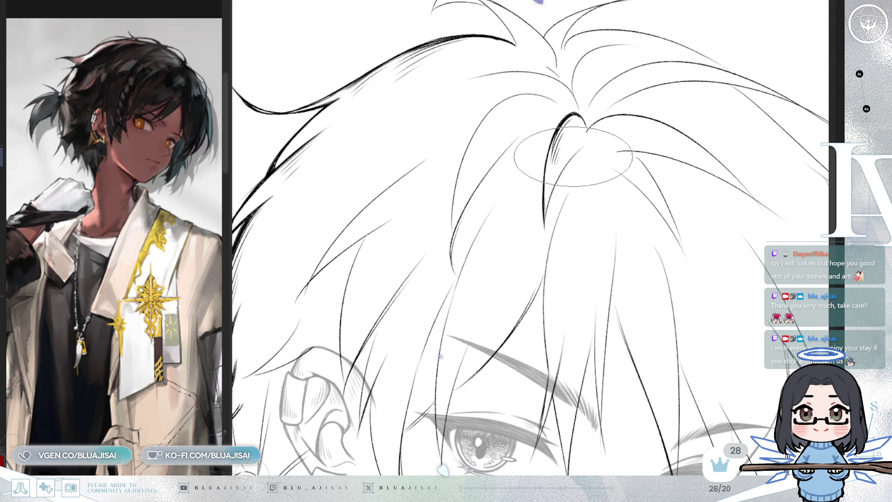
mouse_move(559, 194)
left_mouse_down()
mouse_move(580, 134)
mouse_move(560, 158)
mouse_move(553, 209)
mouse_move(560, 117)
mouse_move(555, 183)
mouse_move(552, 162)
mouse_move(551, 181)
mouse_move(566, 156)
mouse_move(556, 204)
mouse_move(556, 162)
mouse_move(612, 212)
mouse_move(557, 155)
mouse_move(451, 125)
mouse_move(453, 151)
mouse_move(439, 165)
mouse_move(446, 156)
left_mouse_up()
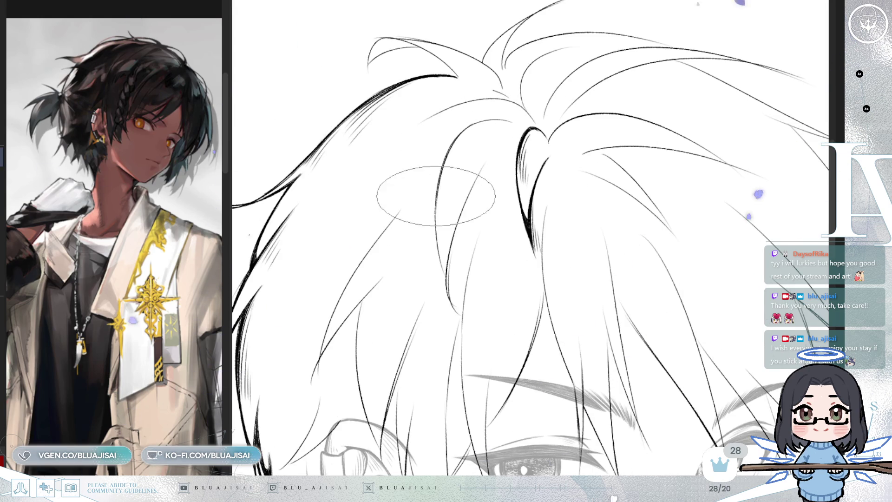
left_click_drag(438, 249, 445, 272)
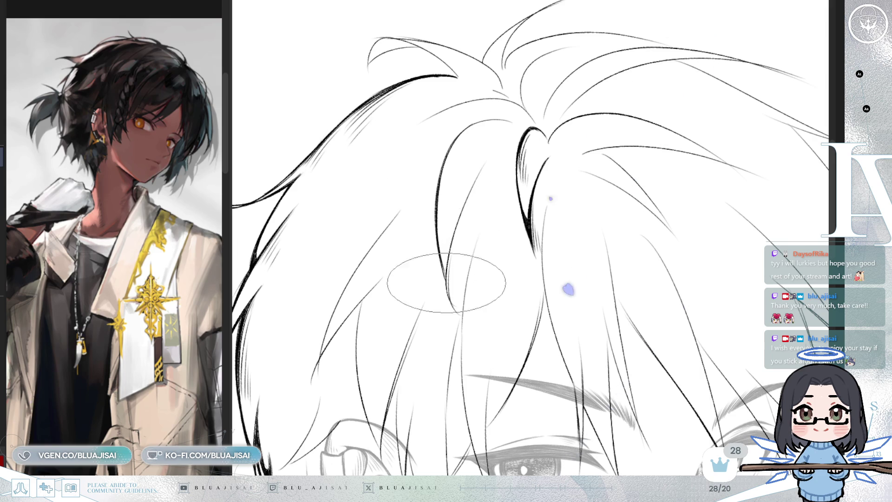
mouse_move(443, 262)
left_mouse_down()
mouse_move(444, 283)
mouse_move(426, 249)
mouse_move(462, 199)
mouse_move(457, 235)
mouse_move(465, 129)
mouse_move(428, 170)
mouse_move(448, 227)
mouse_move(410, 251)
mouse_move(428, 288)
mouse_move(450, 301)
mouse_move(508, 249)
mouse_move(477, 213)
left_mouse_up()
Pan to the forehead and tilt the canvas counterclockwise to frame both eyes.
left_click_drag(492, 172, 425, 276)
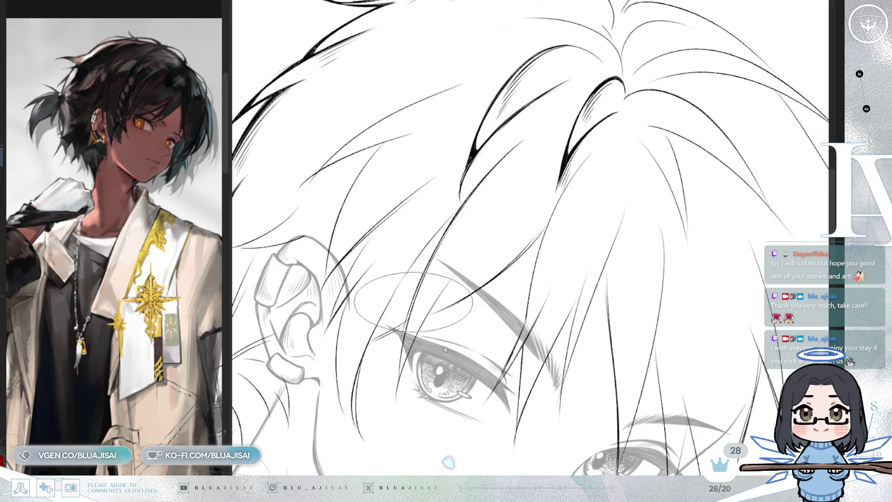
left_click_drag(511, 46, 374, 279)
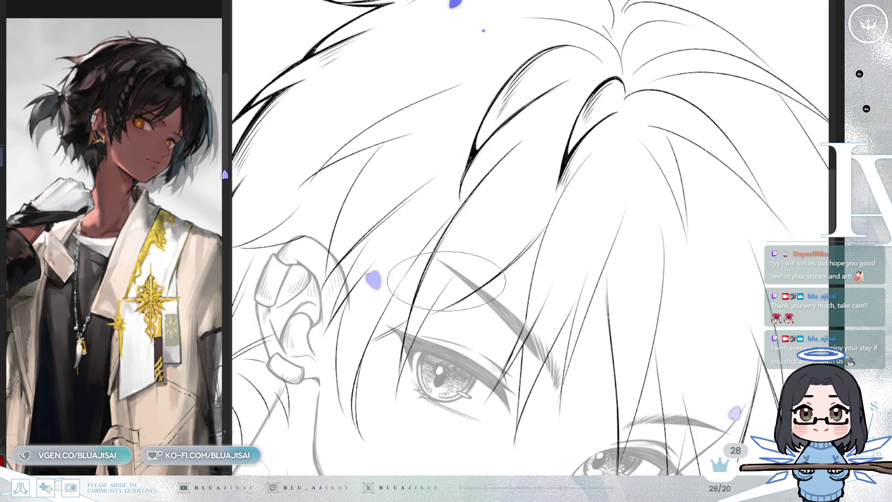
mouse_move(423, 328)
left_mouse_down()
mouse_move(429, 280)
mouse_move(470, 269)
mouse_move(419, 288)
mouse_move(409, 358)
left_mouse_up()
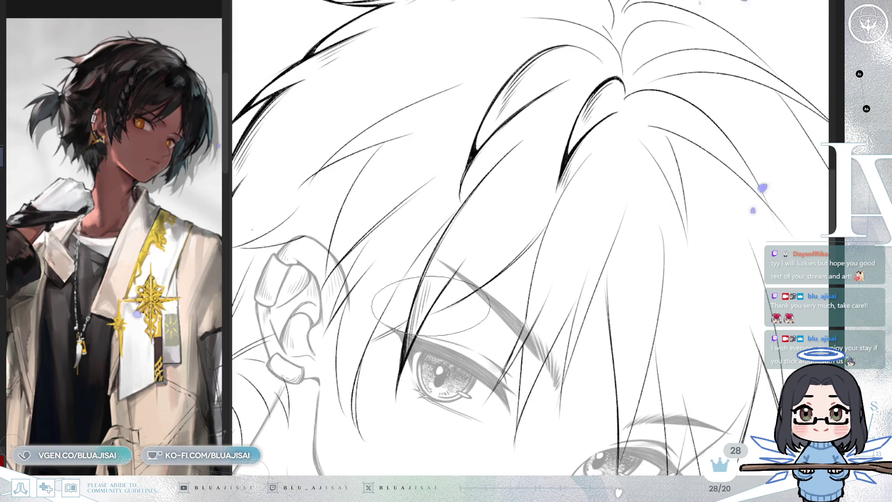
key("minus")
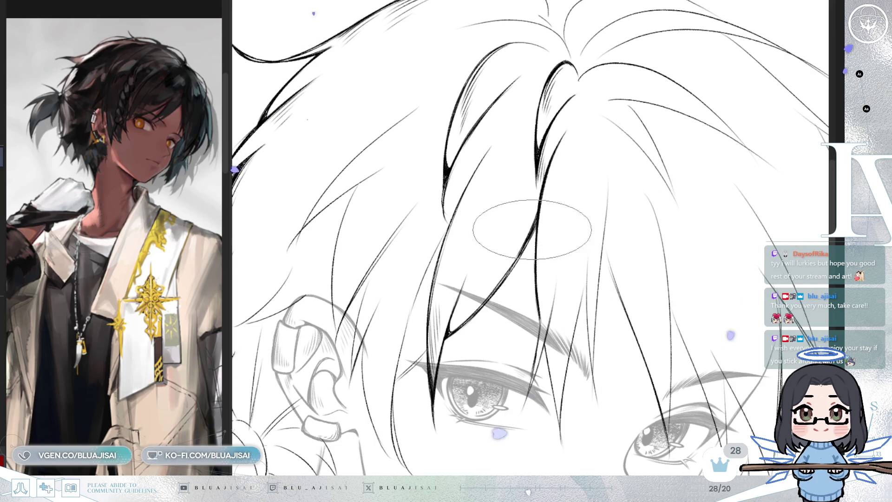
left_click_drag(532, 232, 502, 244)
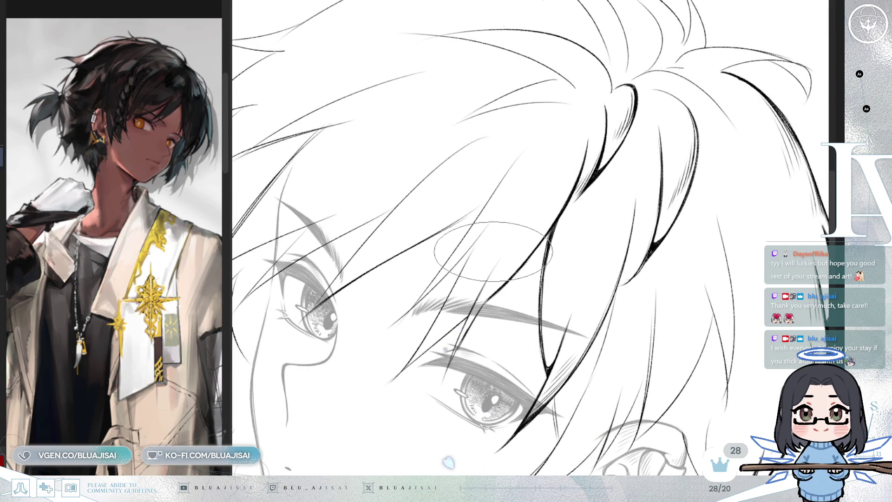
Rotate and zoom the view around the bangs, mirroring it to check the drawing, then unmirror.
mouse_move(493, 252)
left_mouse_down()
mouse_move(565, 206)
mouse_move(533, 223)
left_mouse_up()
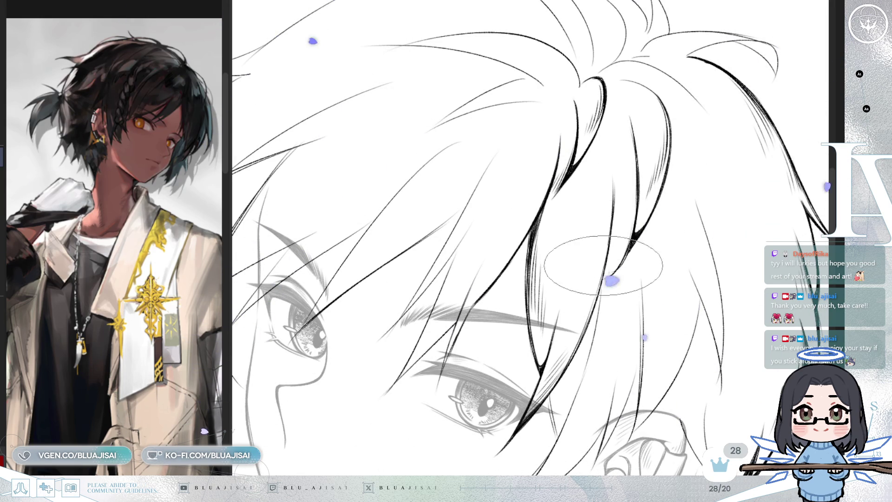
left_click_drag(599, 260, 575, 338)
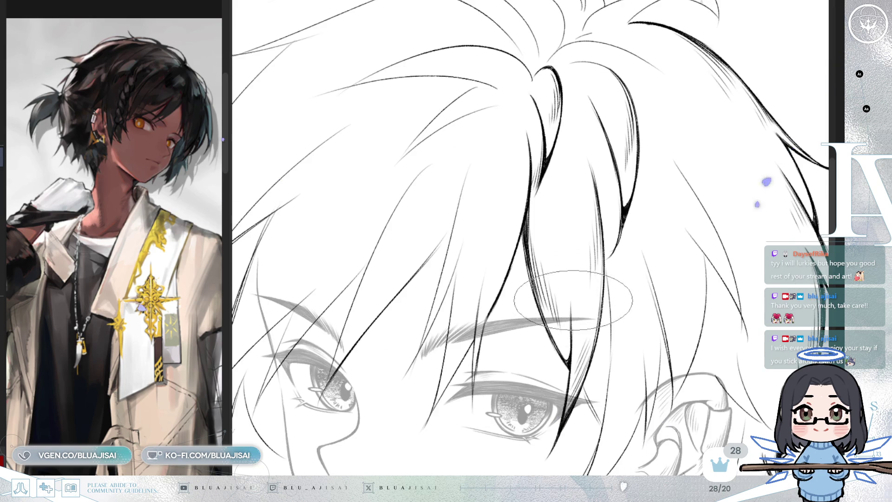
key("minus")
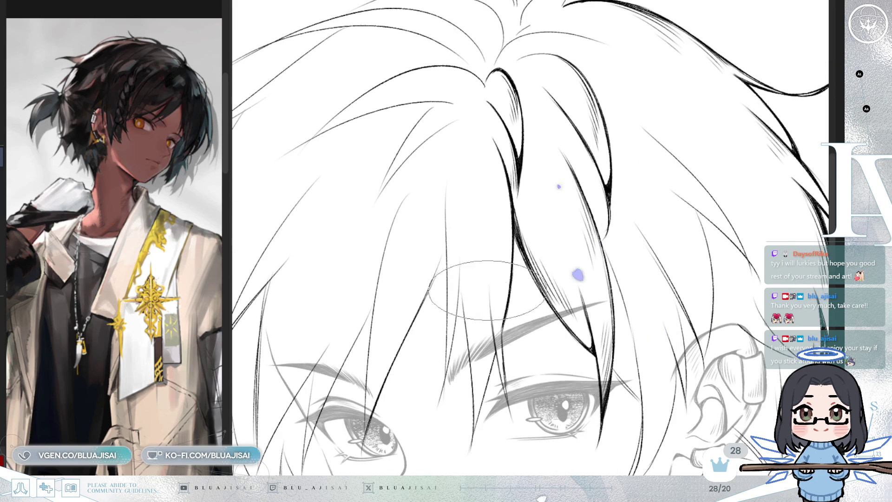
scroll(521, 265, "down", 3)
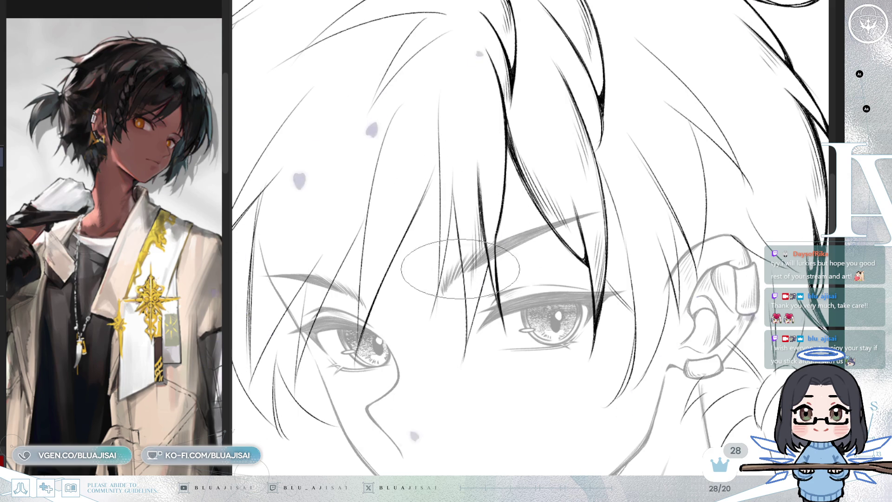
key("h")
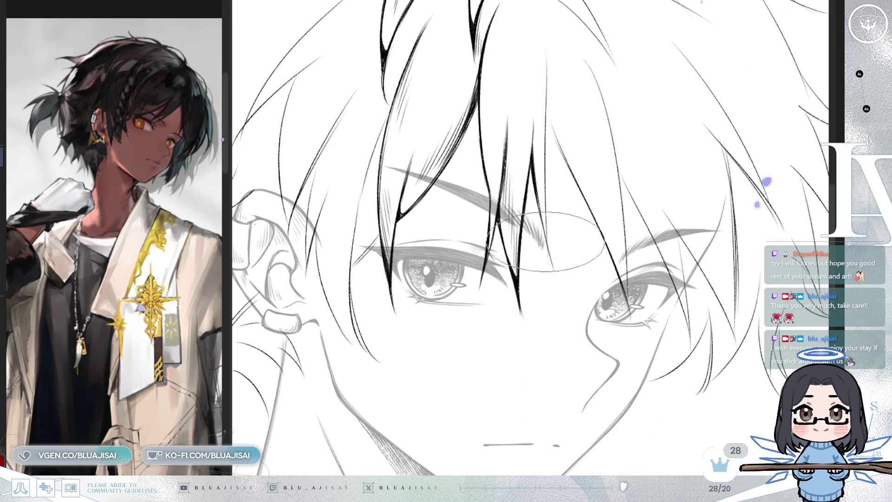
left_click_drag(554, 97, 531, 163)
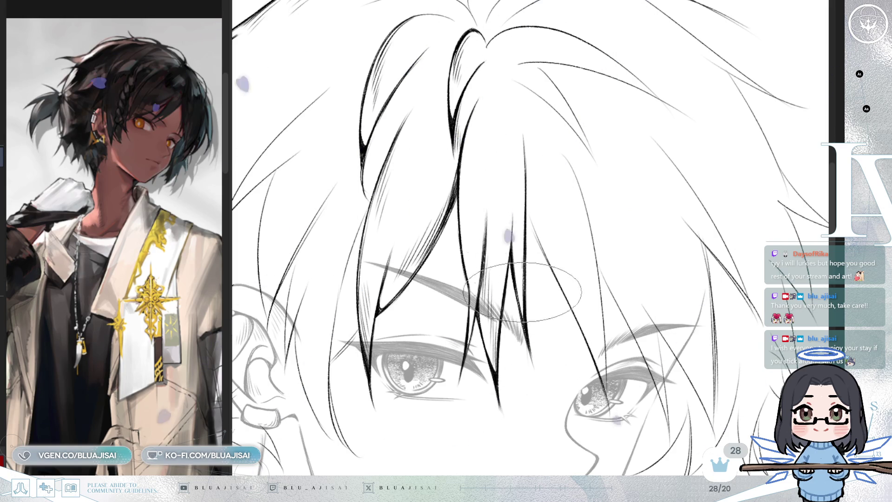
key("h")
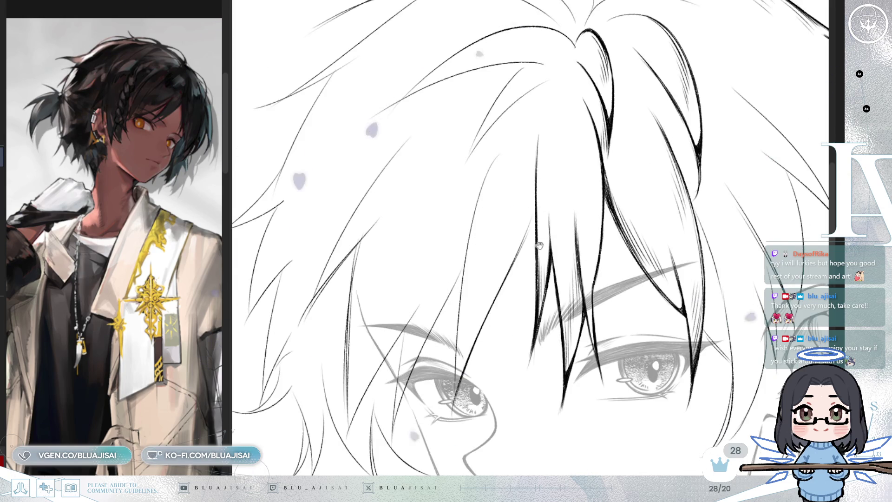
Retrace the long bang in darker ink and add a new strand beside it toward the eyes.
left_click_drag(539, 246, 539, 259)
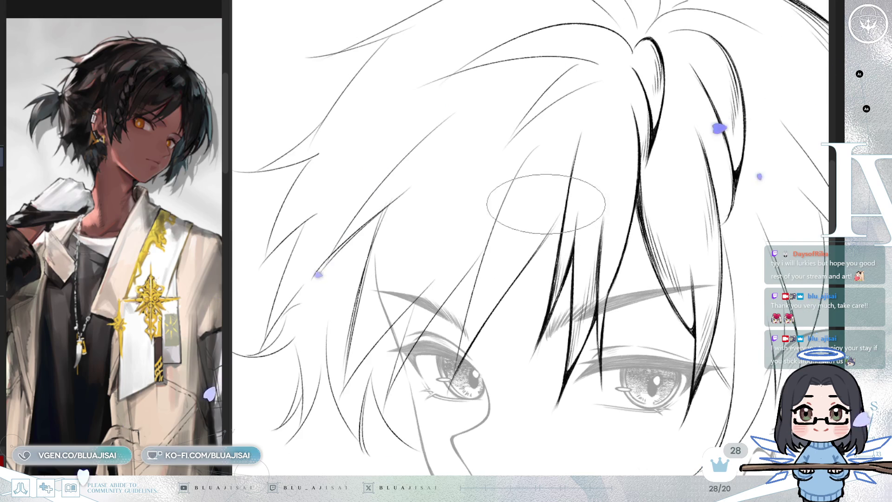
left_click_drag(539, 141, 471, 293)
left_click_drag(537, 142, 482, 277)
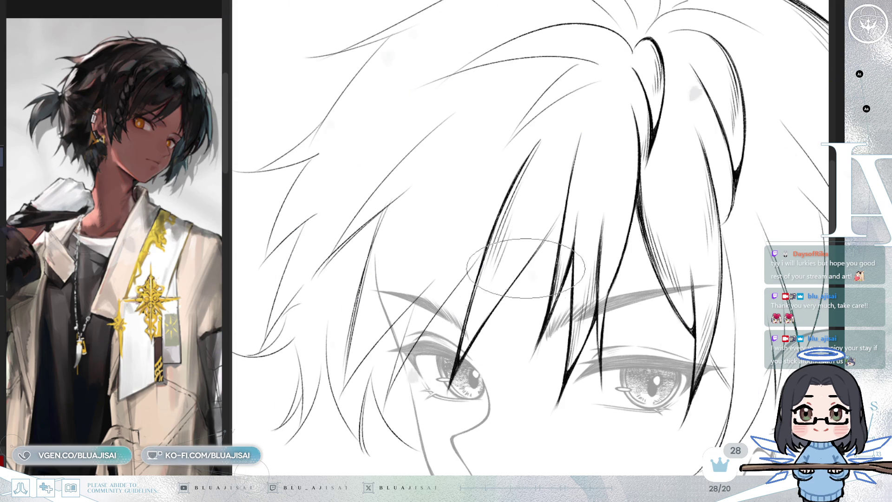
scroll(577, 190, "up", 3)
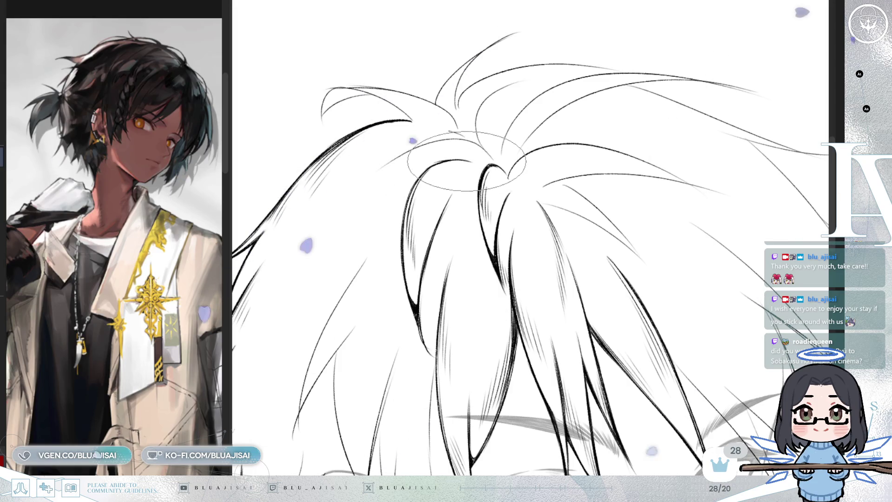
Rotate the view around the crown toward the ear, bringing the eye area into view below the hair.
left_click_drag(379, 235, 441, 182)
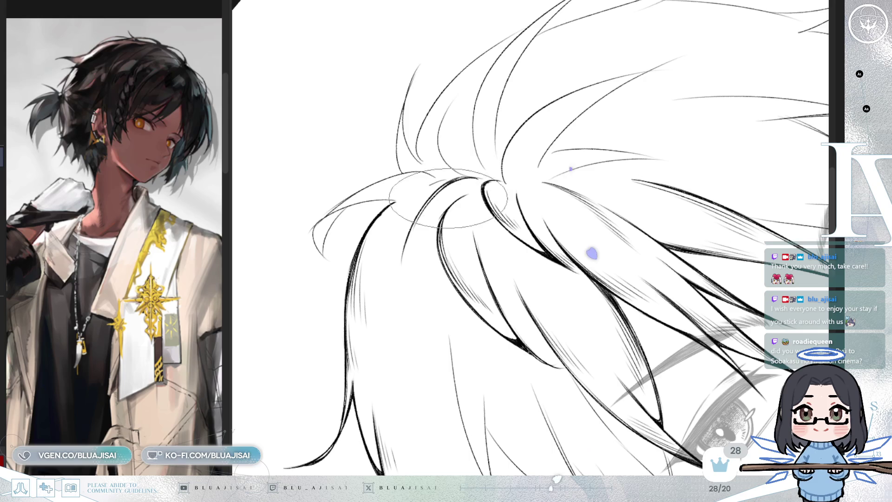
mouse_move(433, 226)
left_mouse_down()
mouse_move(458, 285)
mouse_move(408, 189)
left_mouse_up()
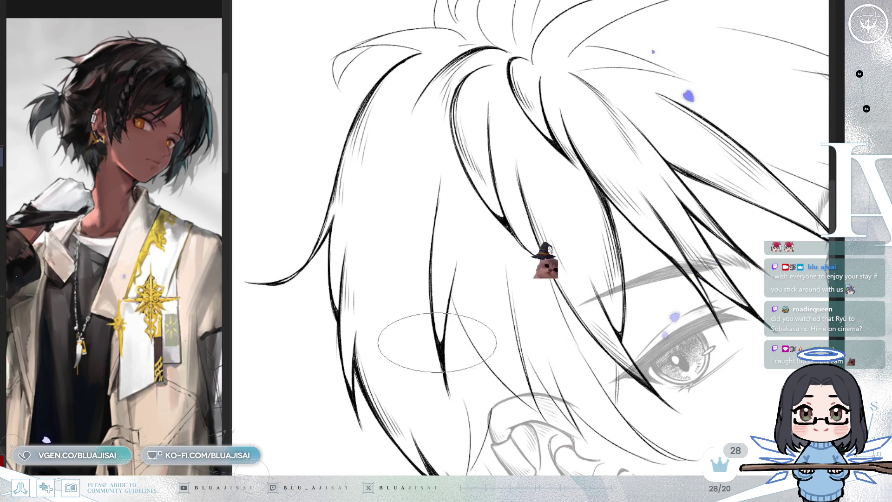
mouse_move(442, 264)
left_mouse_down()
mouse_move(488, 220)
mouse_move(448, 189)
mouse_move(454, 183)
left_mouse_up()
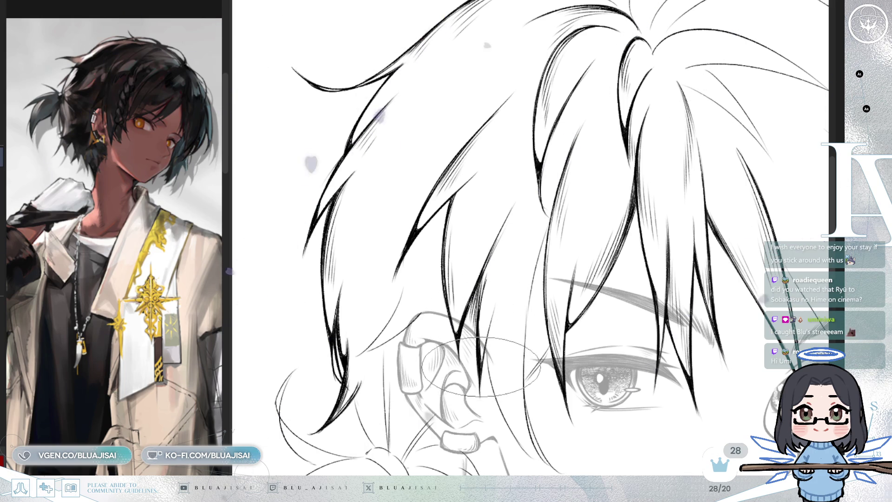
Zoom out, tilt the canvas upright, and flip it horizontally twice to check the mirrored portrait.
scroll(521, 252, "down", 6)
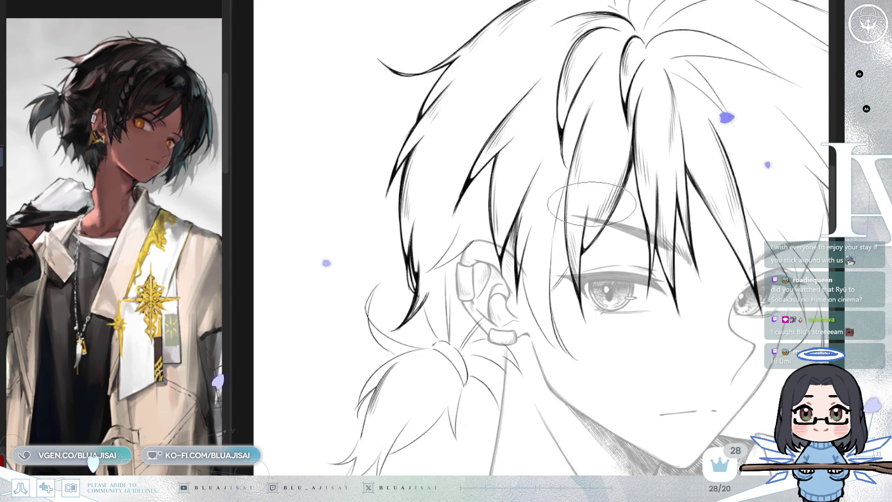
key("minus")
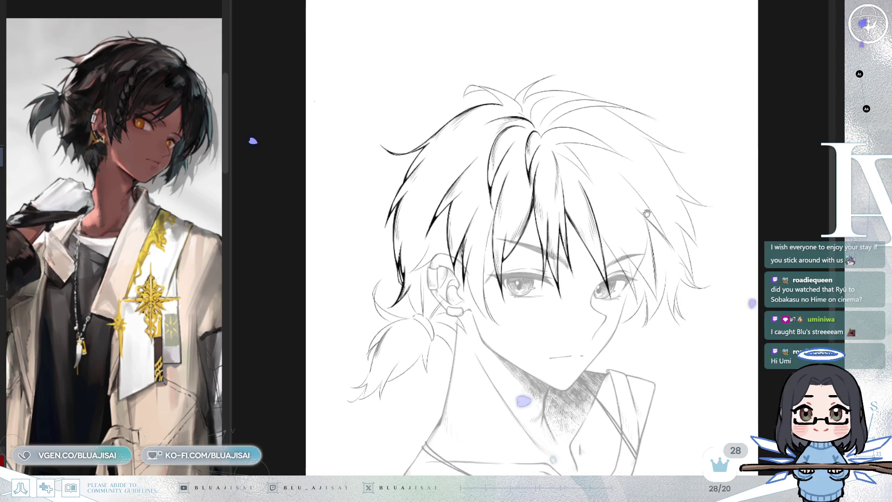
key("h")
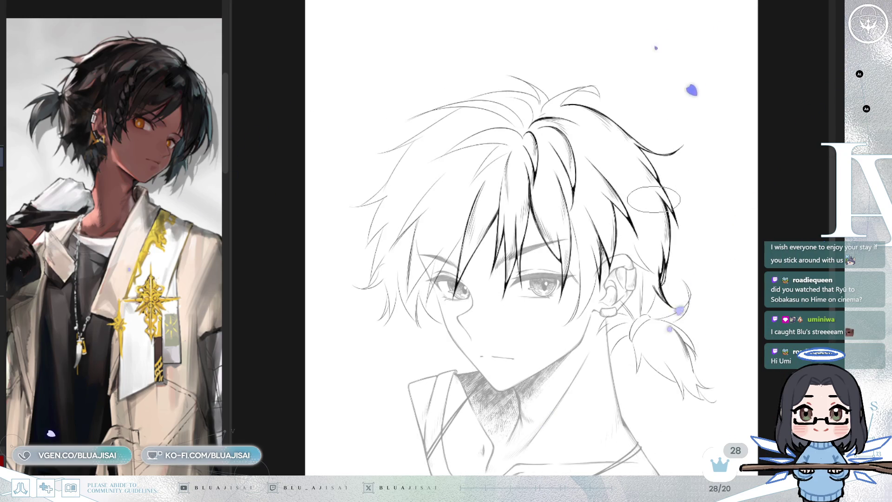
key("h")
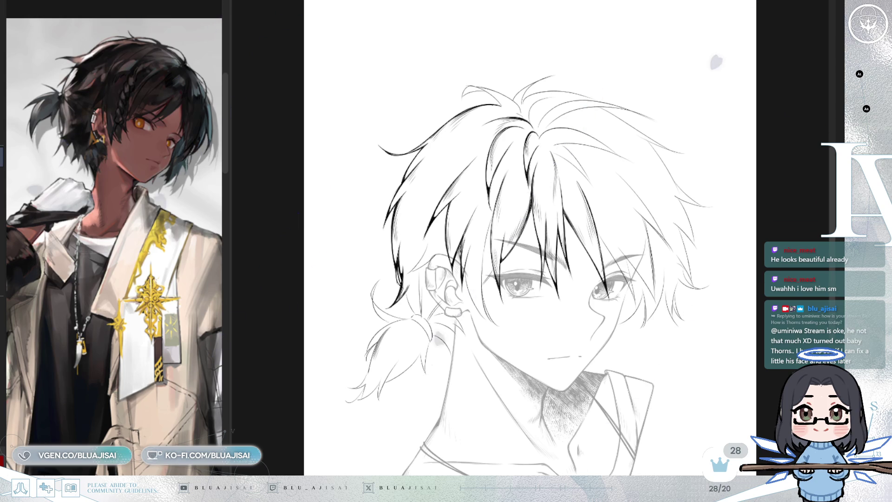
scroll(526, 126, "up", 6)
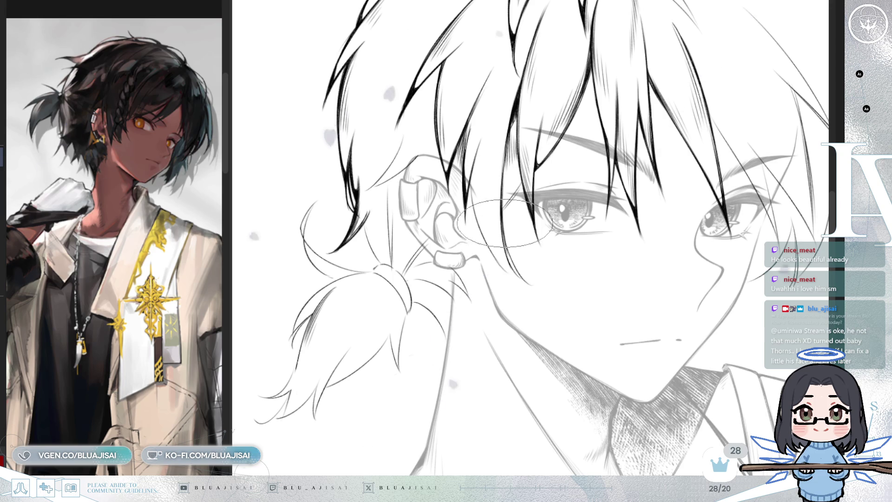
Rotate and flip the canvas view so the face tilts lower-left for inking the side hair.
key("asciicircum")
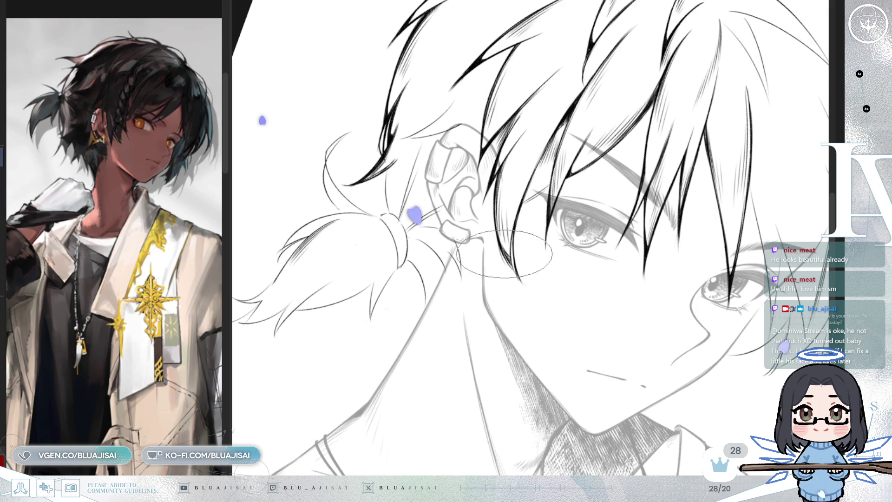
key("Delete")
key("Delete")
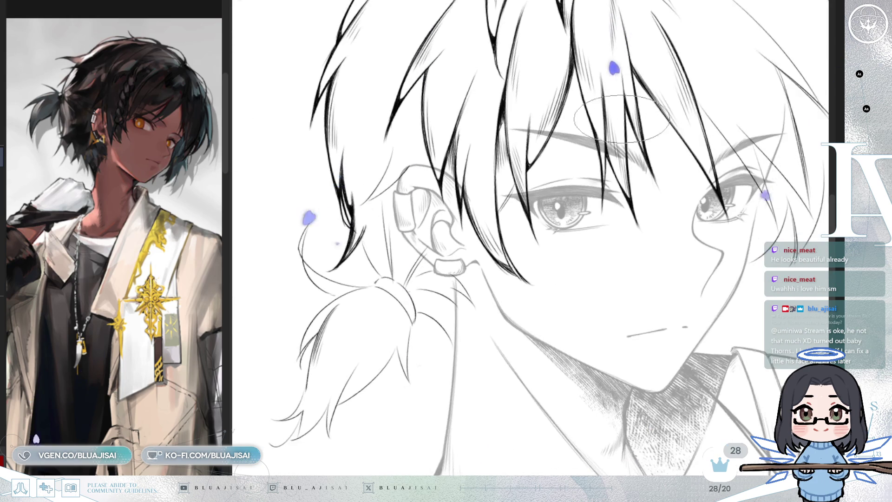
key("Insert")
key("Delete")
key("Delete")
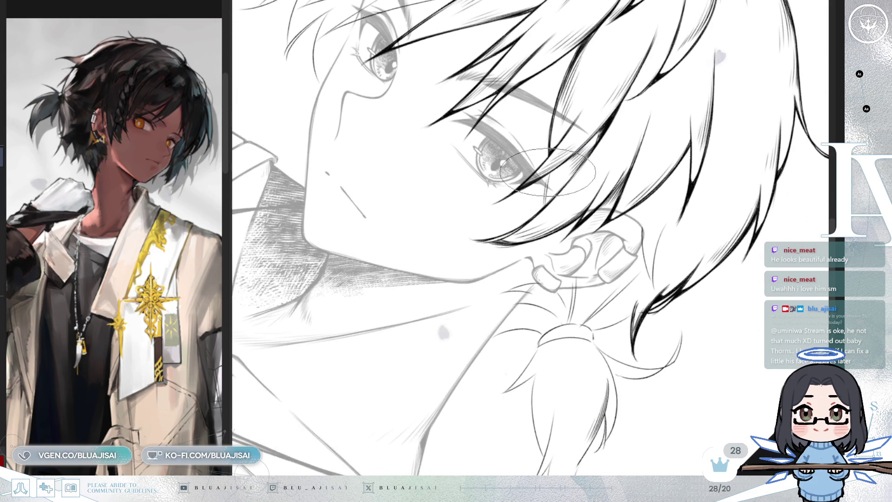
key("Delete")
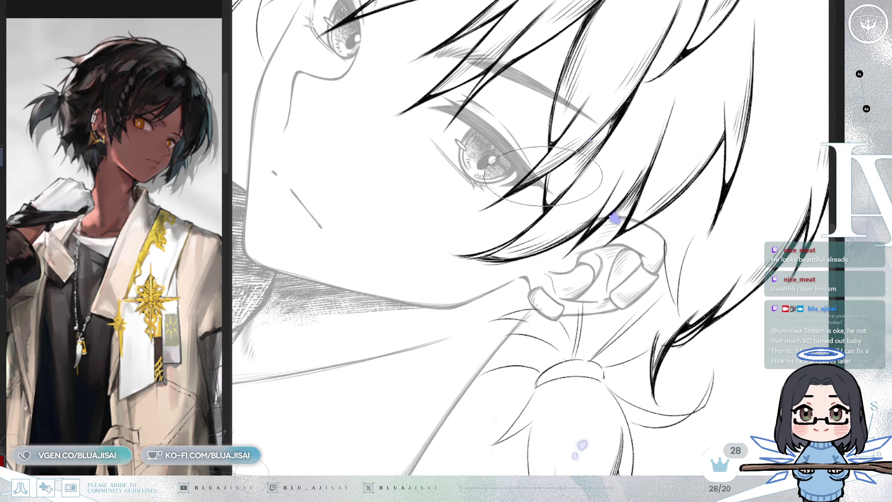
left_click_drag(532, 5, 464, 135)
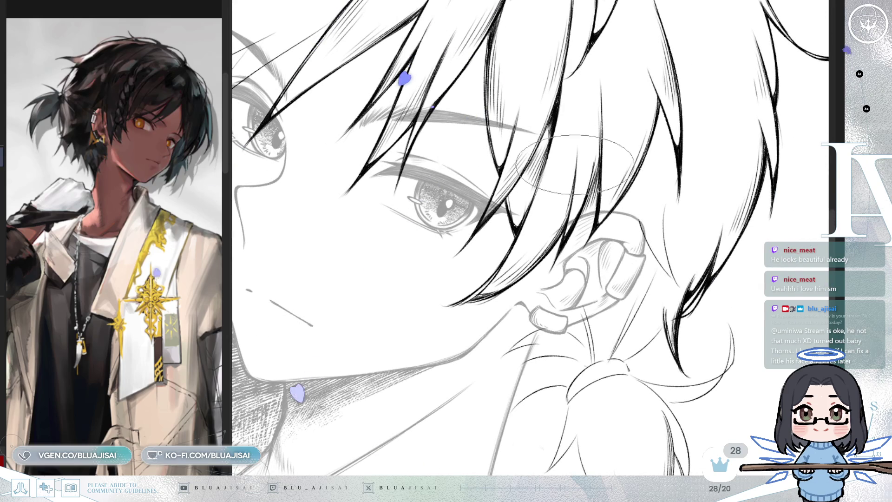
mouse_move(540, 223)
left_mouse_down()
mouse_move(575, 147)
mouse_move(558, 224)
mouse_move(578, 232)
mouse_move(557, 178)
left_mouse_up()
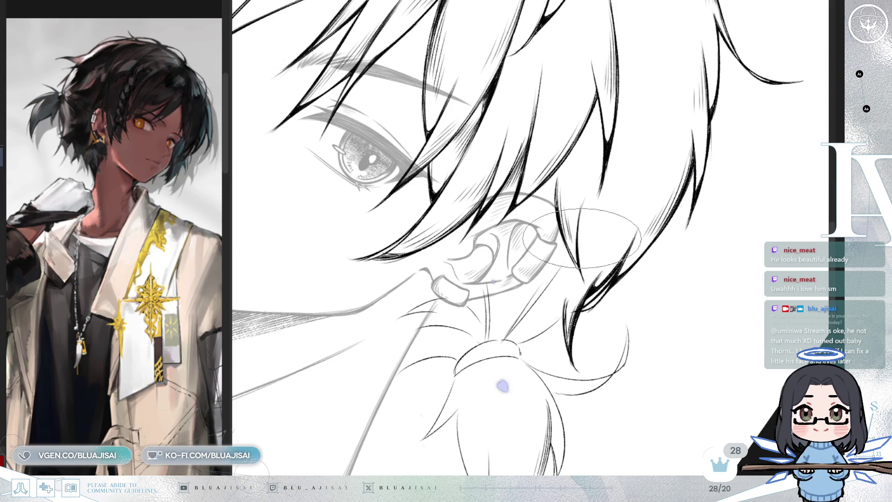
scroll(595, 226, "down", 3)
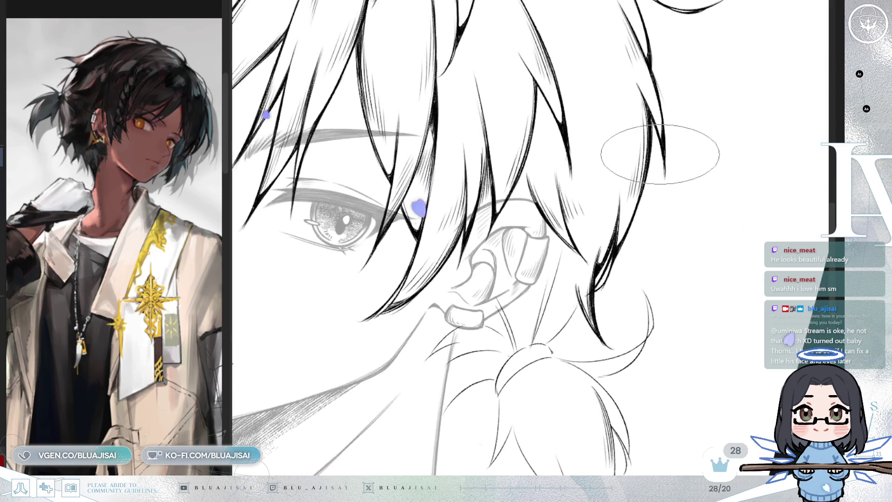
scroll(657, 248, "up", 3)
scroll(657, 248, "down", 3)
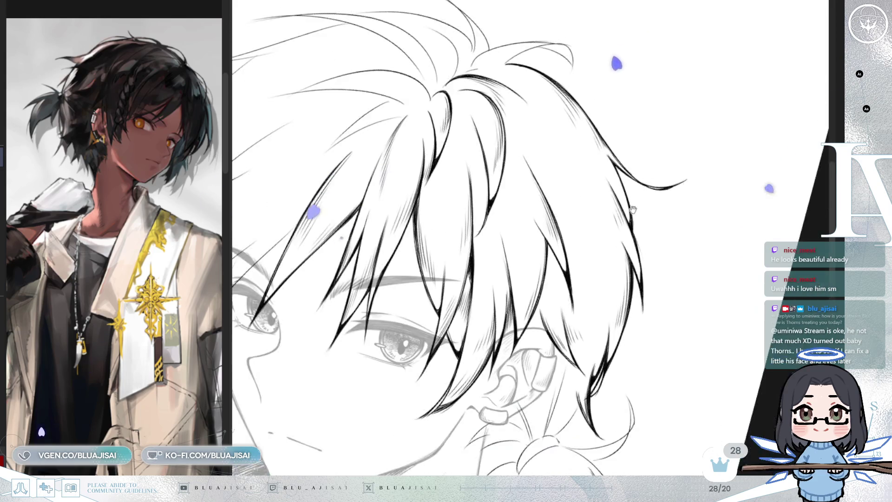
Zoom in on the fringe strands, then zoom out to see more of the face.
scroll(622, 181, "up", 2)
scroll(584, 160, "up", 2)
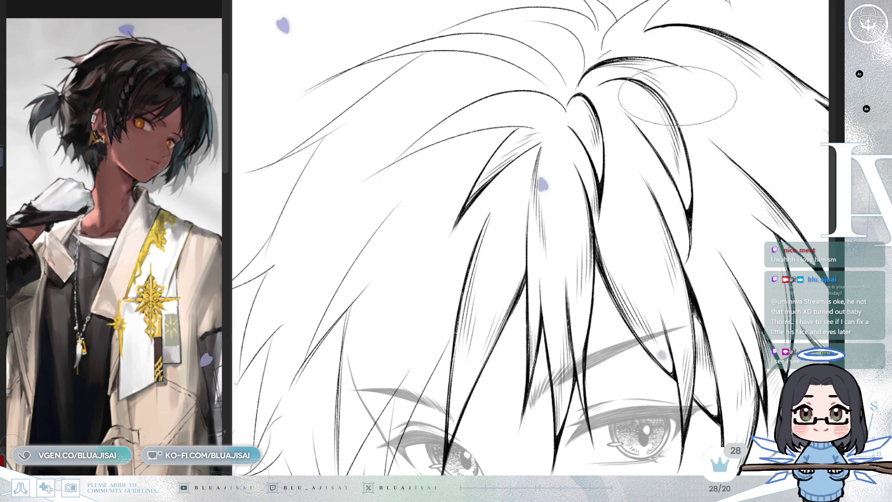
key("ctrl+minus")
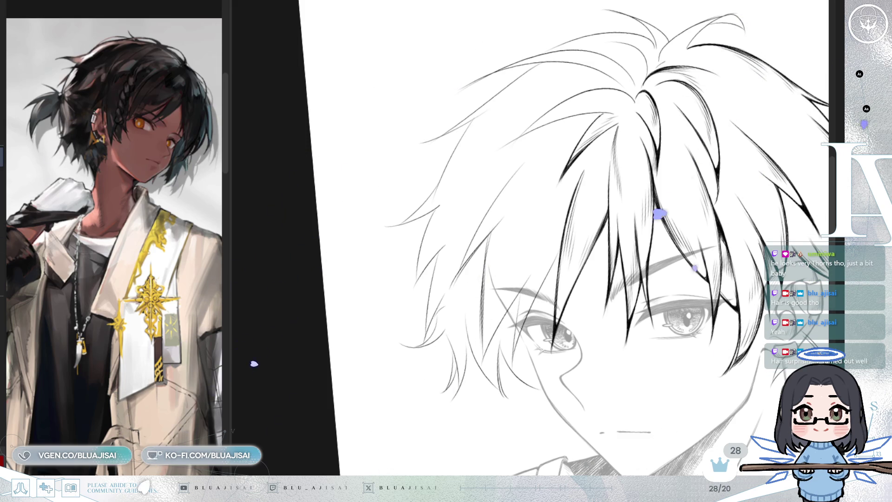
Pan and zoom to frame the hair crown with the eyes and ear visible below.
scroll(429, 146, "up", 5)
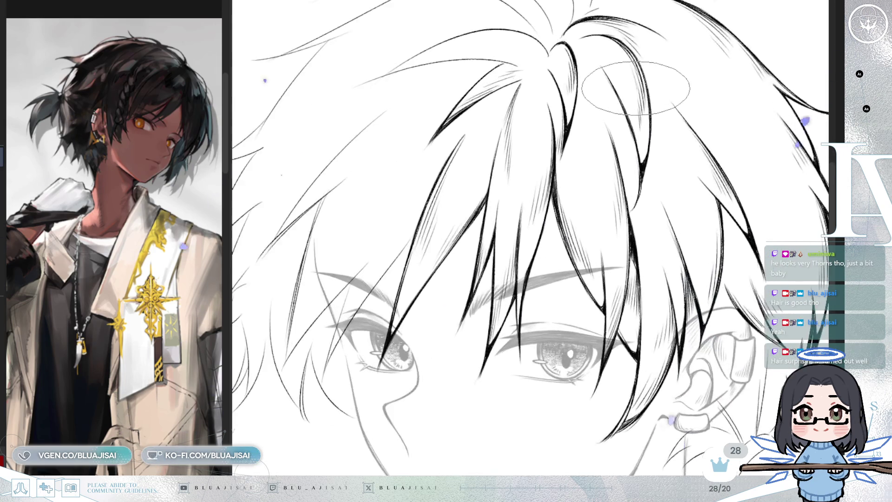
mouse_move(429, 145)
left_mouse_down()
mouse_move(550, 153)
mouse_move(538, 208)
mouse_move(551, 199)
left_mouse_up()
mouse_move(482, 148)
left_mouse_down()
mouse_move(484, 131)
mouse_move(404, 200)
mouse_move(409, 182)
mouse_move(395, 206)
mouse_move(444, 165)
left_mouse_up()
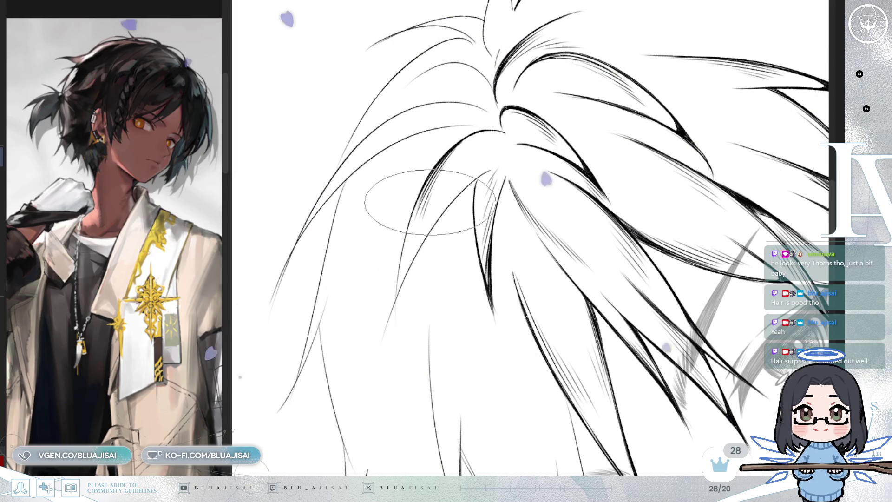
left_click_drag(408, 197, 424, 204)
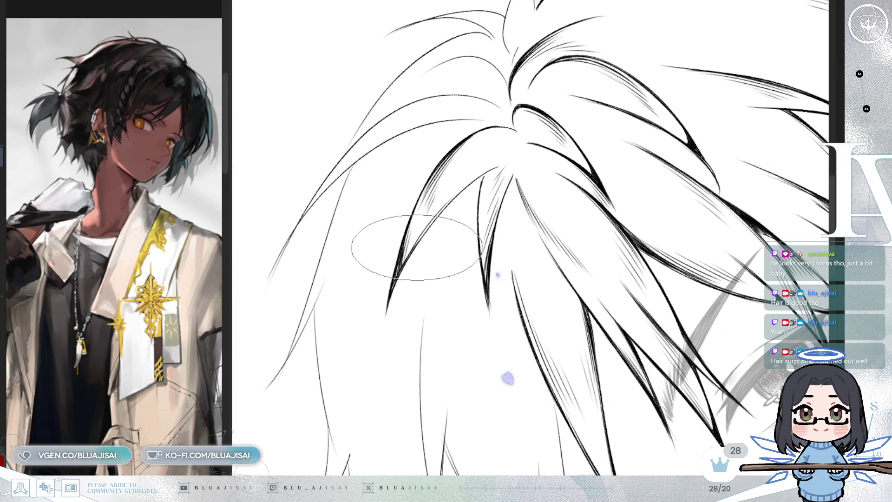
key("asciicircum")
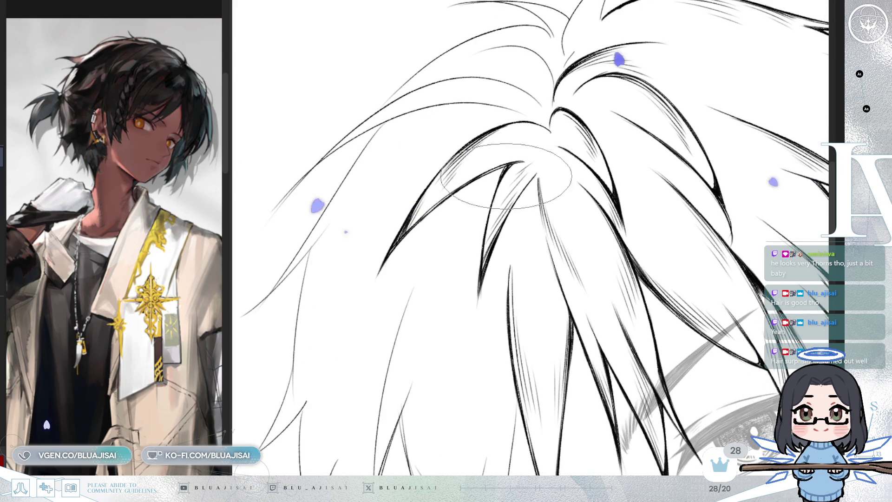
key("ctrl+minus")
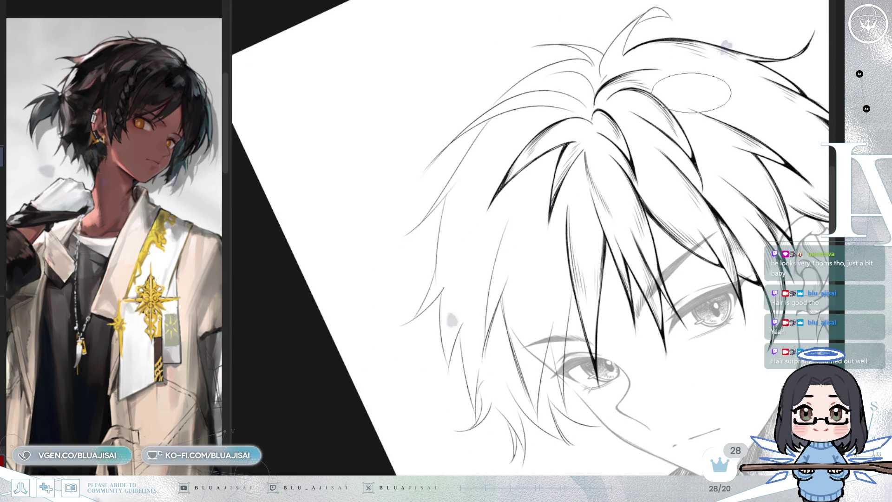
key("ctrl+plus")
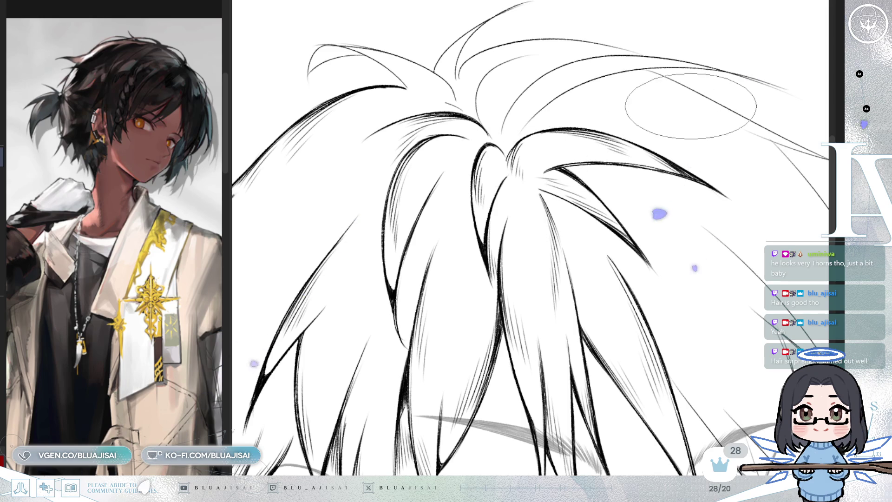
key("ctrl+minus")
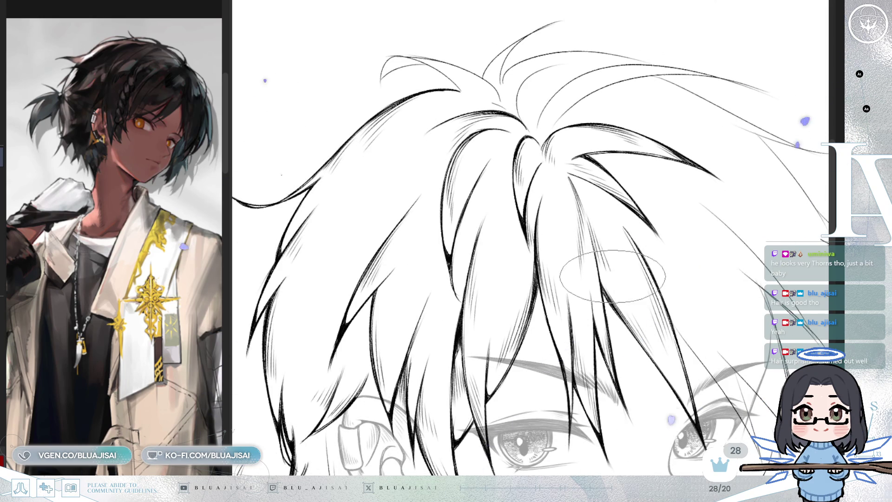
key("ctrl+minus")
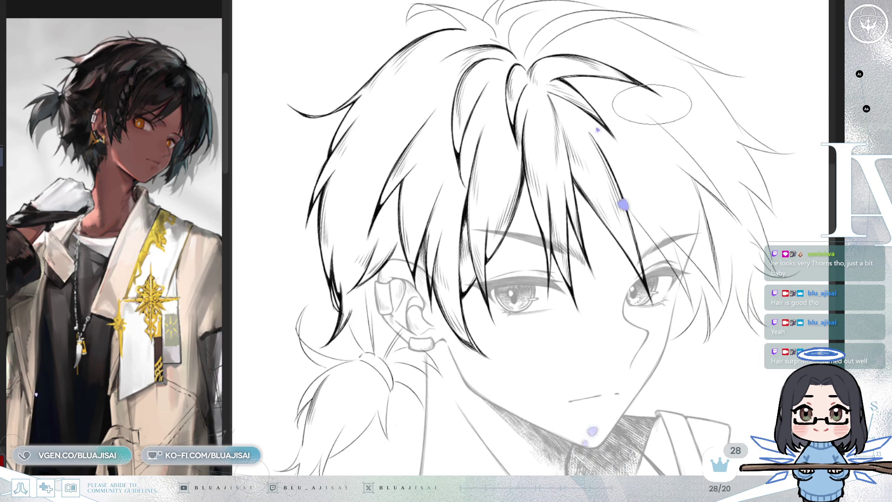
left_click_drag(523, 168, 602, 165)
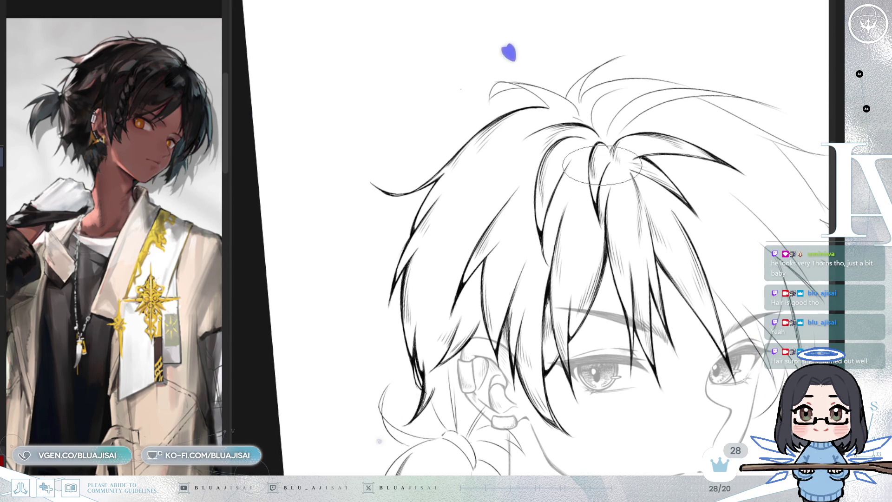
scroll(603, 158, "up", 5)
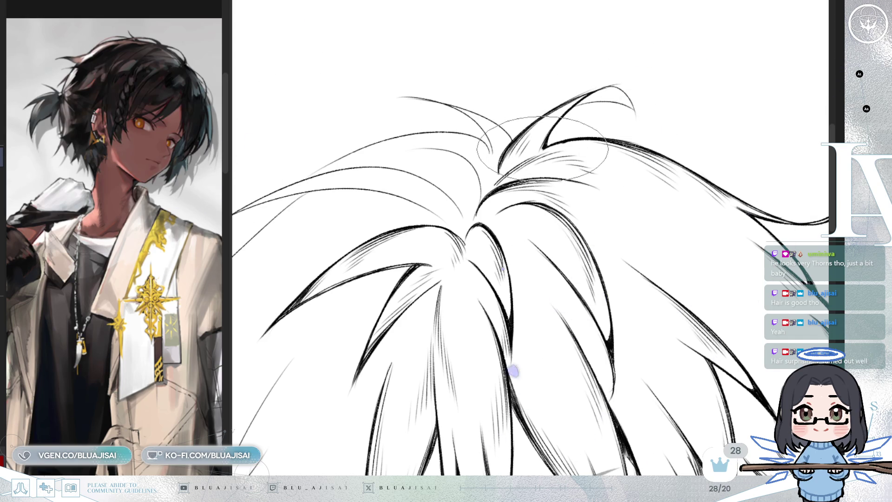
Rotate the canvas step by step into a comfortable drawing angle for the crown.
mouse_move(592, 133)
left_mouse_down()
mouse_move(579, 90)
mouse_move(539, 100)
mouse_move(531, 147)
mouse_move(547, 156)
left_mouse_up()
left_click_drag(575, 95, 405, 195)
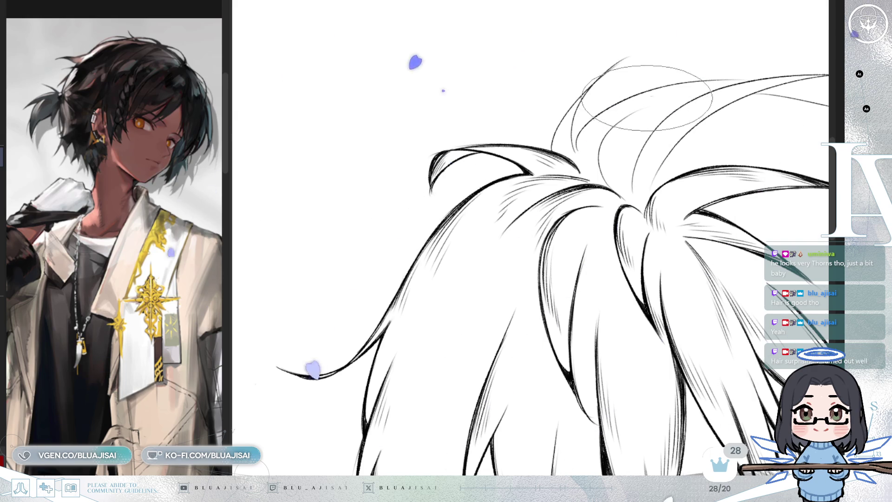
key("End")
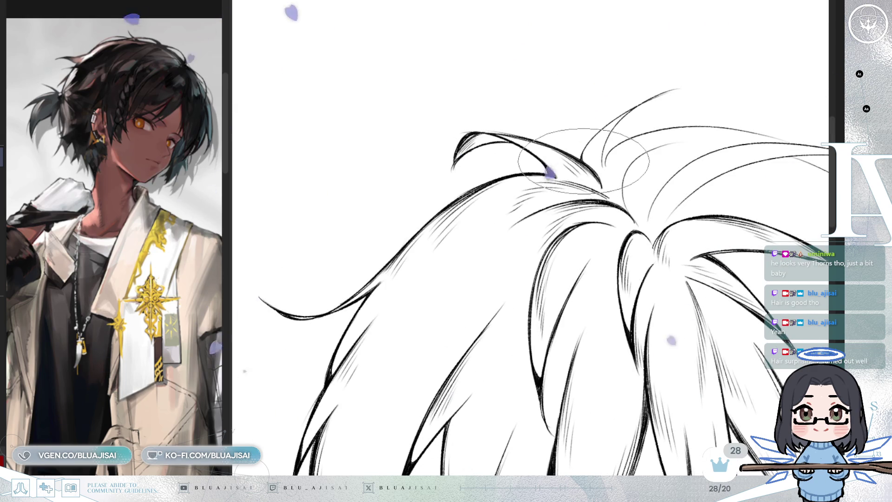
key("End")
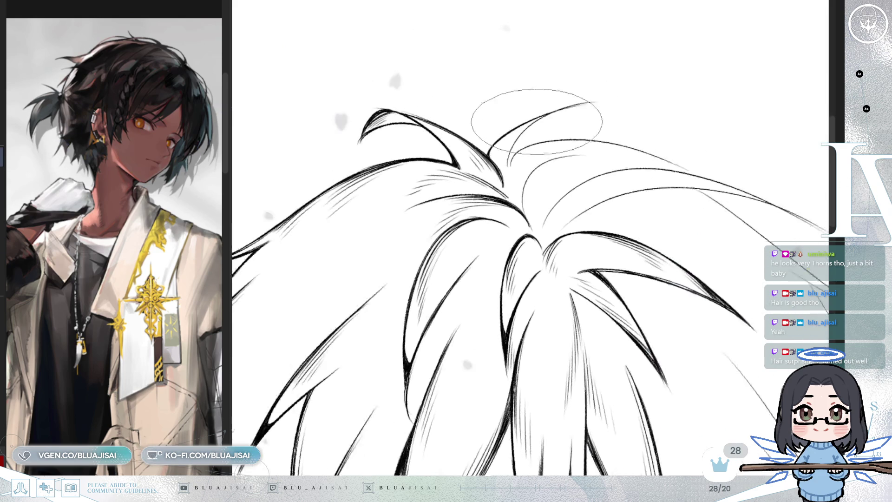
key("Delete")
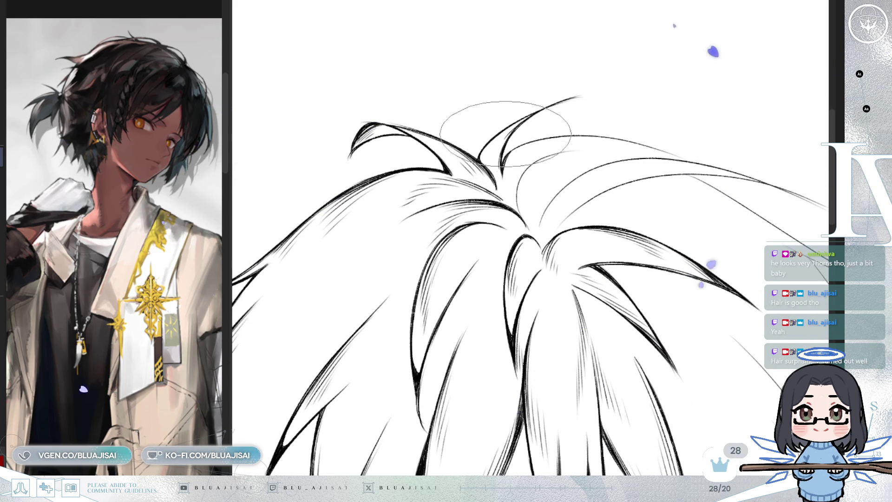
key("Delete")
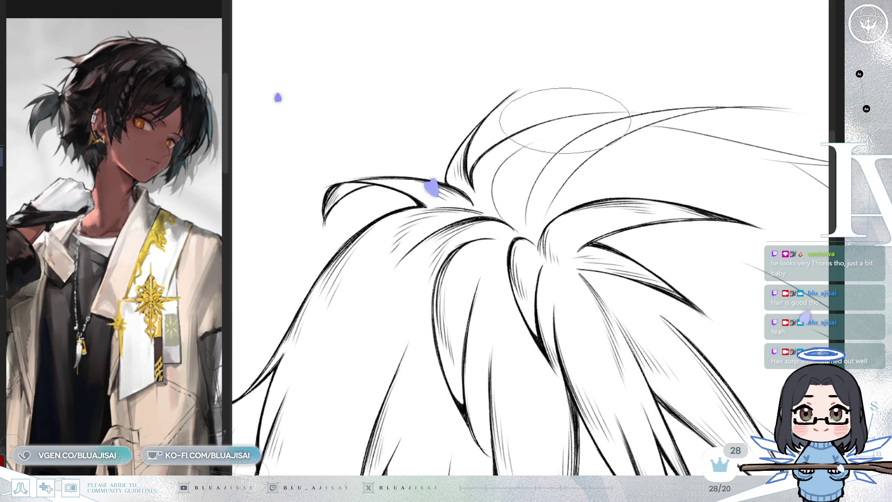
key("Delete")
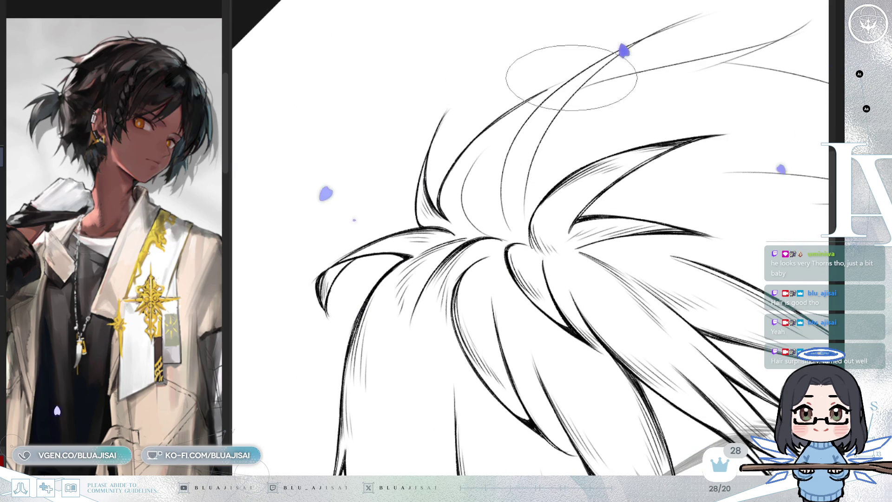
left_click_drag(508, 162, 511, 149)
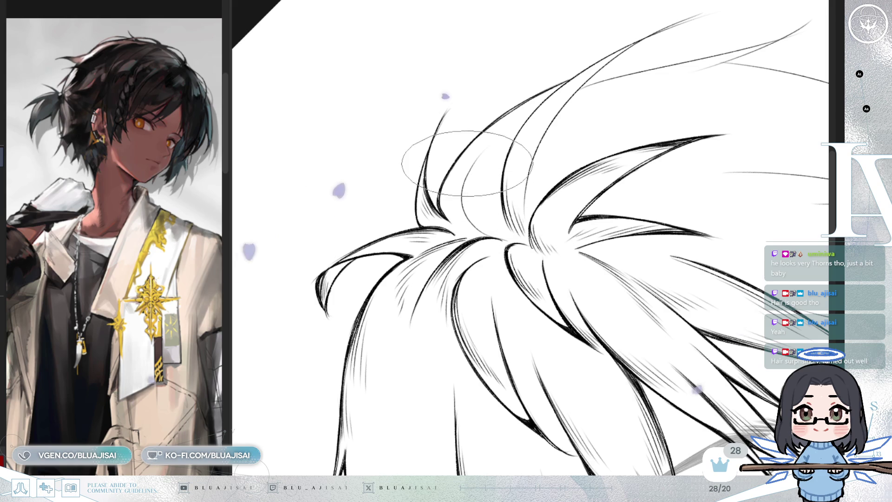
key("End")
key("End")
key("End")
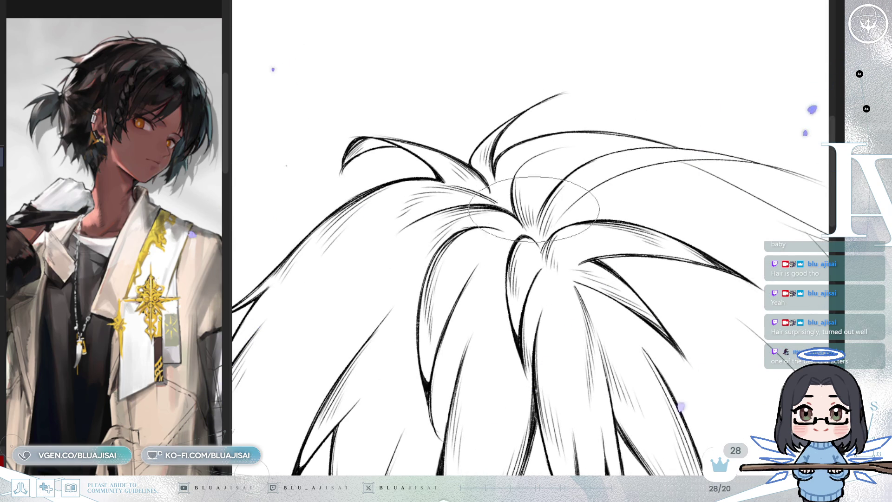
key("Home")
key("Home")
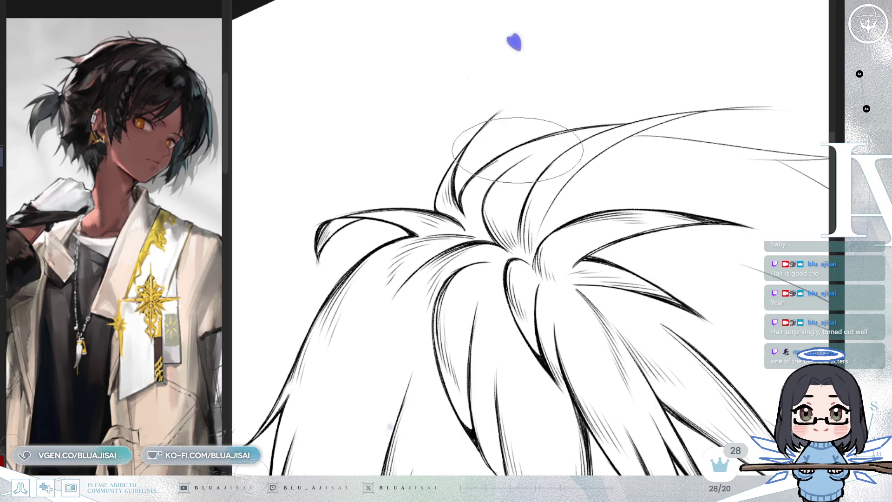
key("Home")
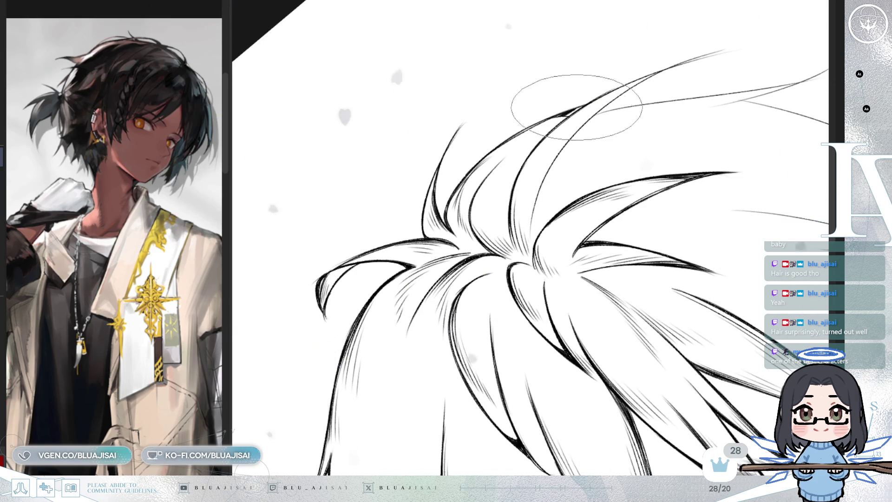
Thicken a crown hair line with a tapered black stroke.
left_click_drag(563, 113, 579, 107)
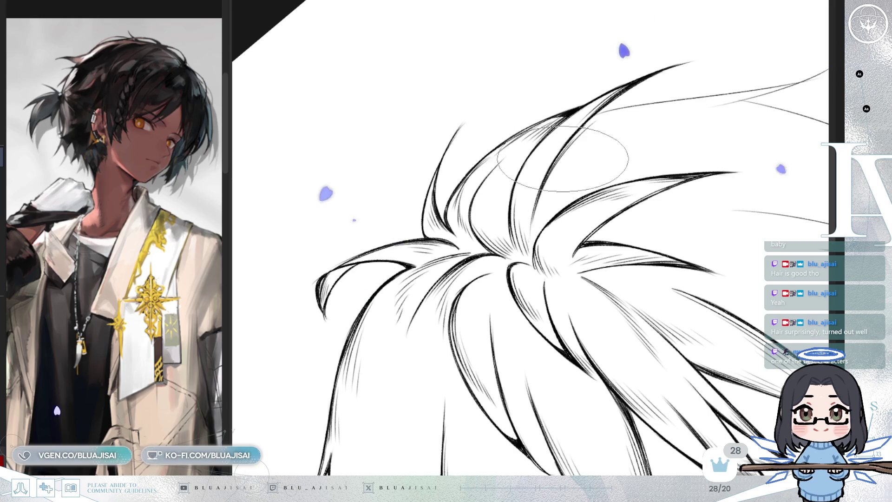
key("m")
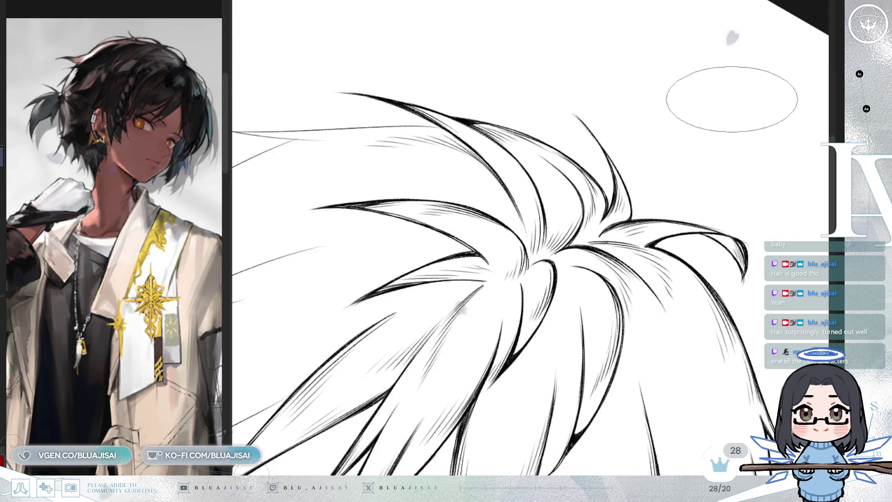
left_click_drag(416, 297, 539, 92)
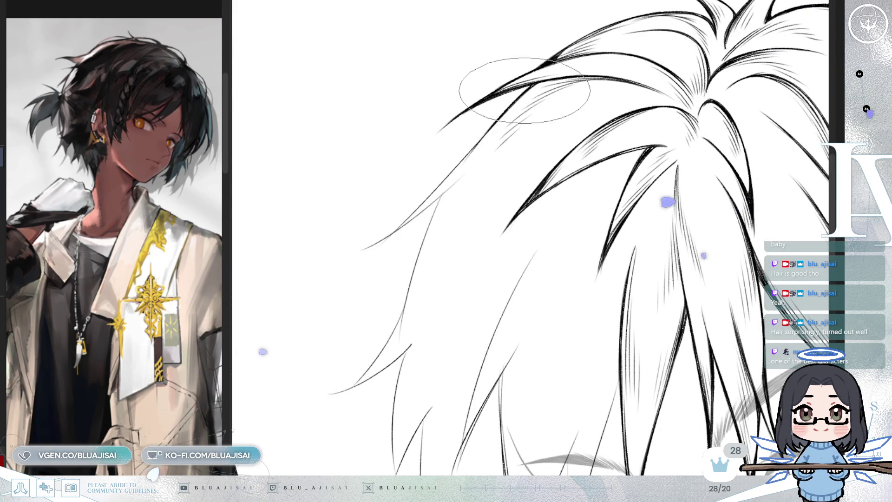
Retrace four thin side hair strands in thicker, darker ink, rotating the view between strokes.
left_click_drag(368, 243, 442, 163)
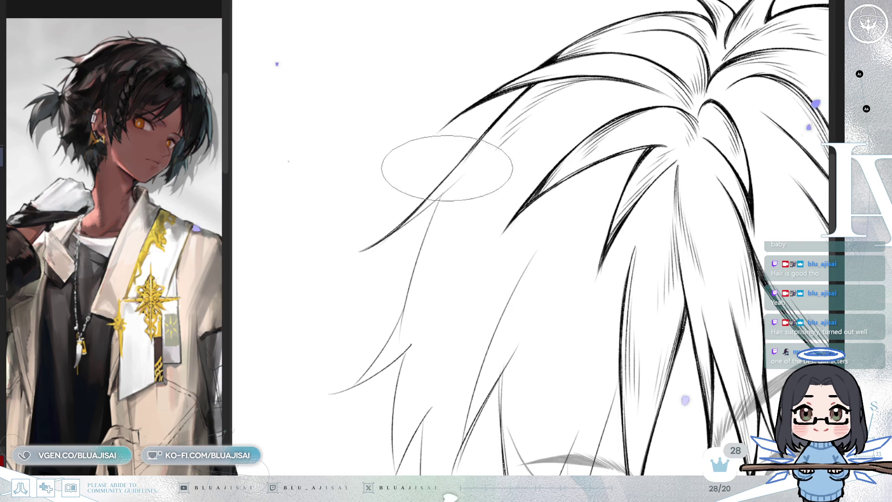
left_click_drag(405, 228, 477, 187)
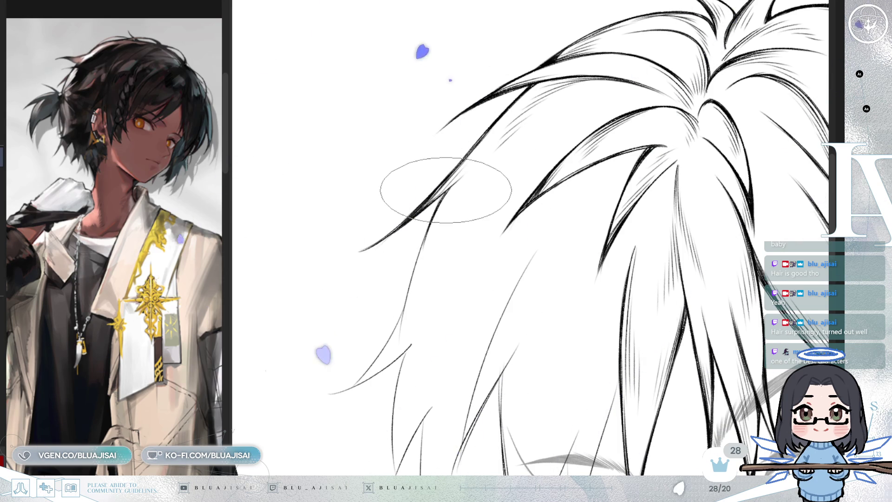
left_click_drag(413, 277, 430, 226)
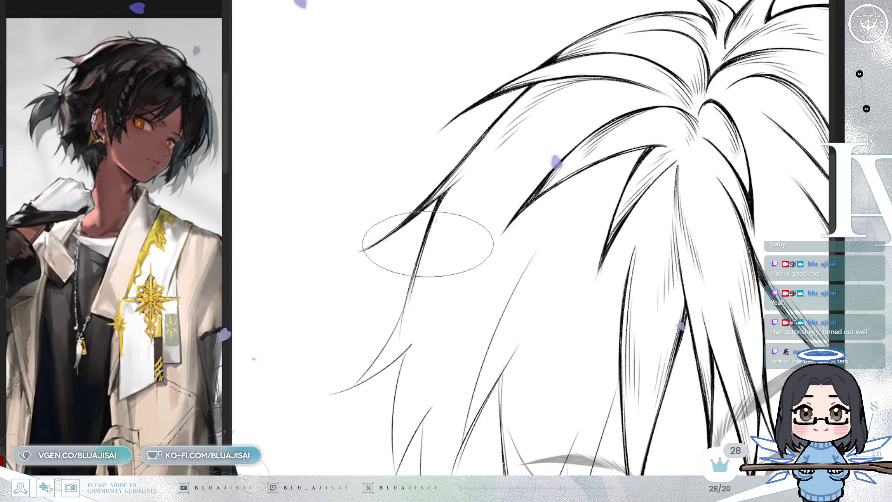
key("Delete")
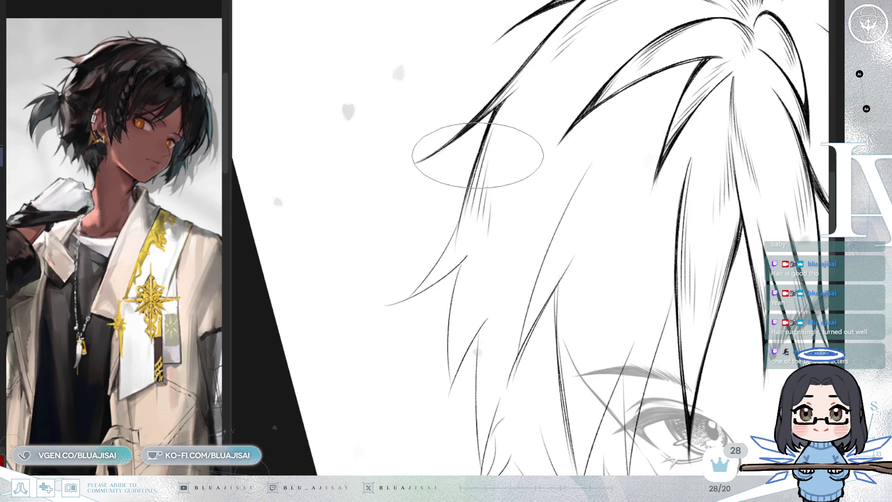
left_click_drag(413, 293, 455, 222)
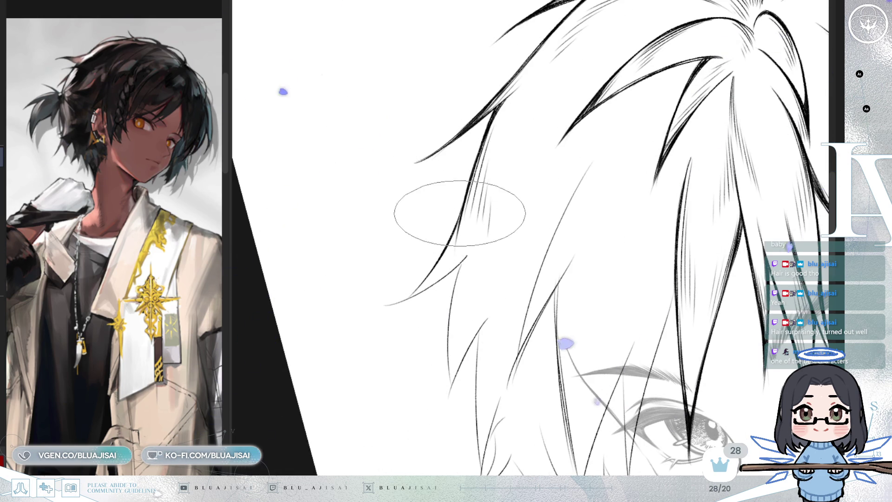
key("Delete")
mouse_move(689, 146)
left_mouse_down()
mouse_move(578, 185)
mouse_move(588, 175)
mouse_move(556, 205)
left_mouse_up()
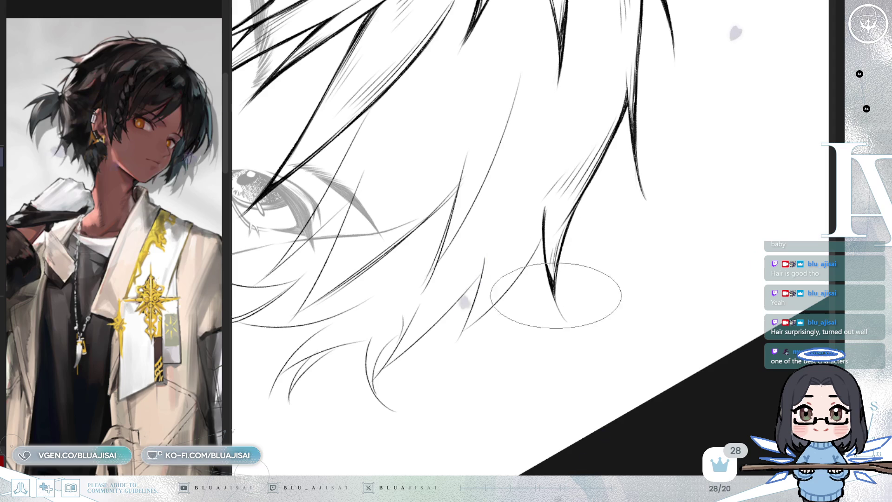
Lengthen and darken the lower tail of the strand beside the eye, rotating the view twice.
left_click_drag(548, 269, 554, 290)
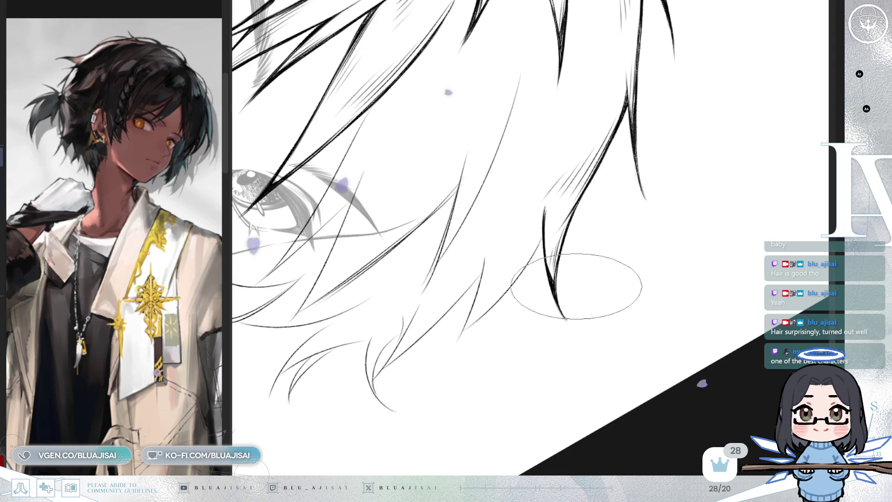
key("minus")
key("minus")
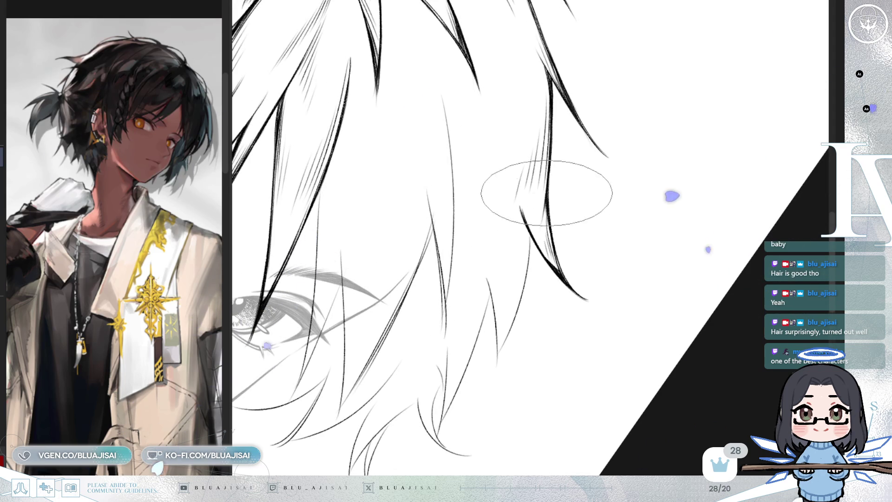
key("minus")
key("minus")
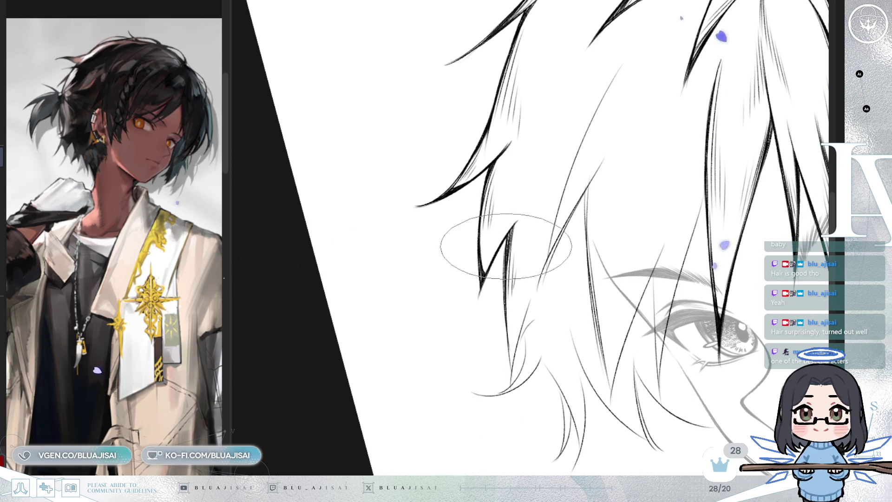
Reset the rotation upright and ink a thick fringe strand over its sketch line toward the eye.
scroll(511, 265, "down", 3)
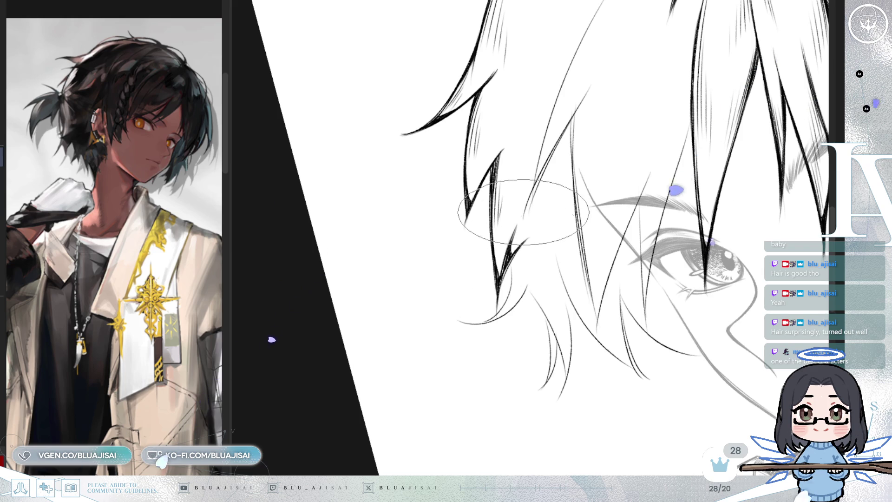
key("r")
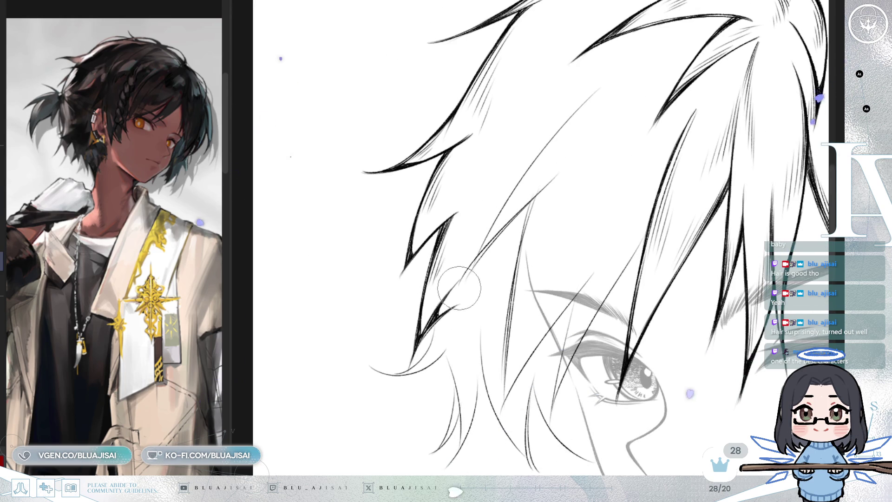
left_click_drag(598, 87, 485, 242)
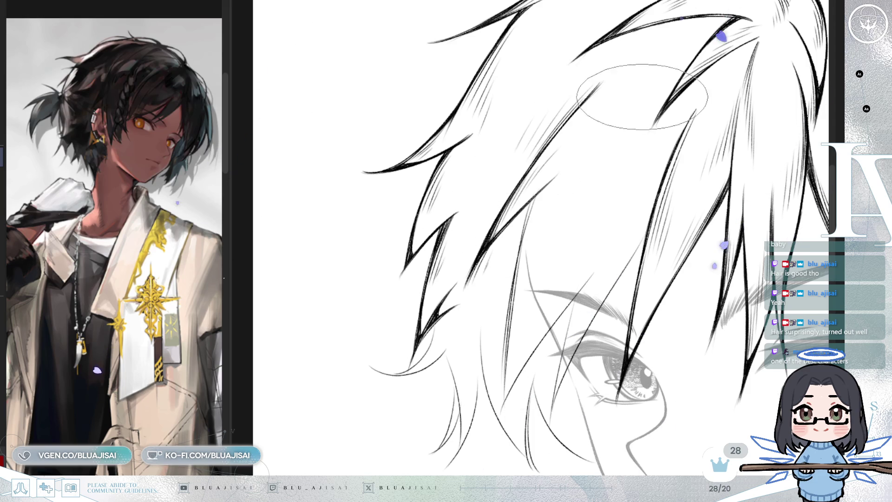
scroll(599, 209, "down", 1)
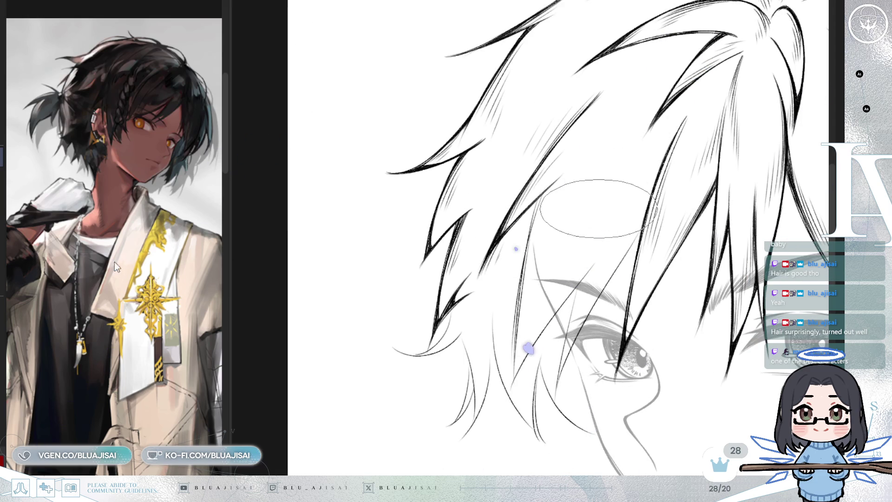
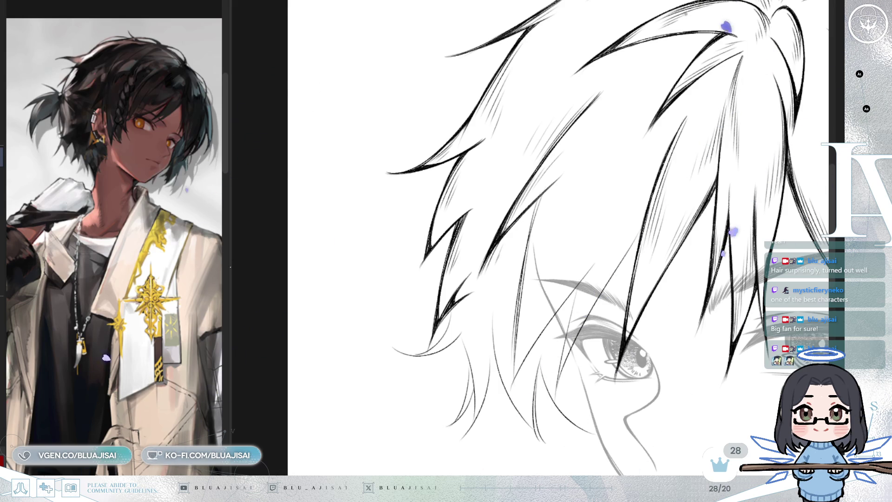
Ink bold tapering fringe strands over the second eye, rotating the view to comfortable stroke angles.
mouse_move(564, 148)
left_mouse_down()
mouse_move(534, 155)
mouse_move(519, 200)
left_mouse_up()
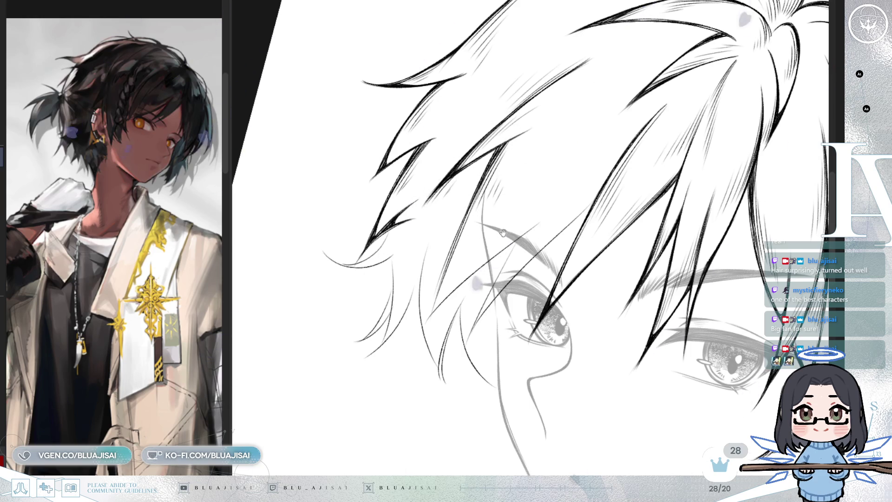
scroll(474, 166, "down", 2)
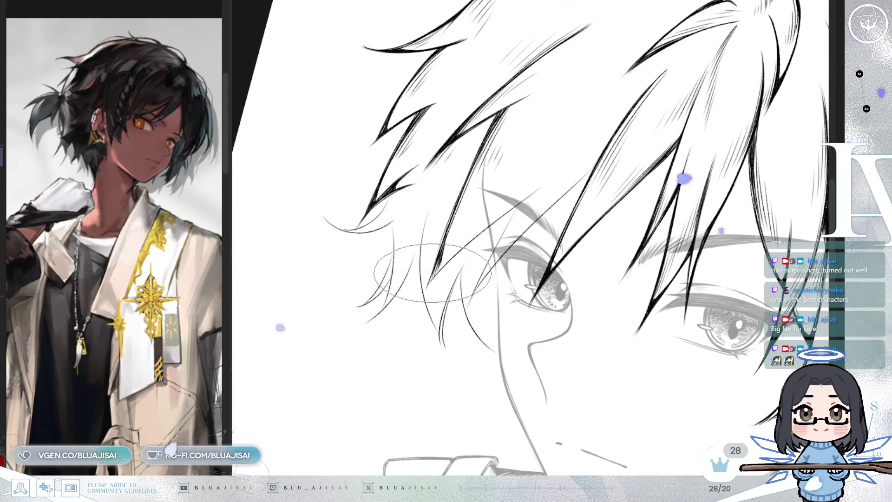
left_click_drag(432, 265, 435, 279)
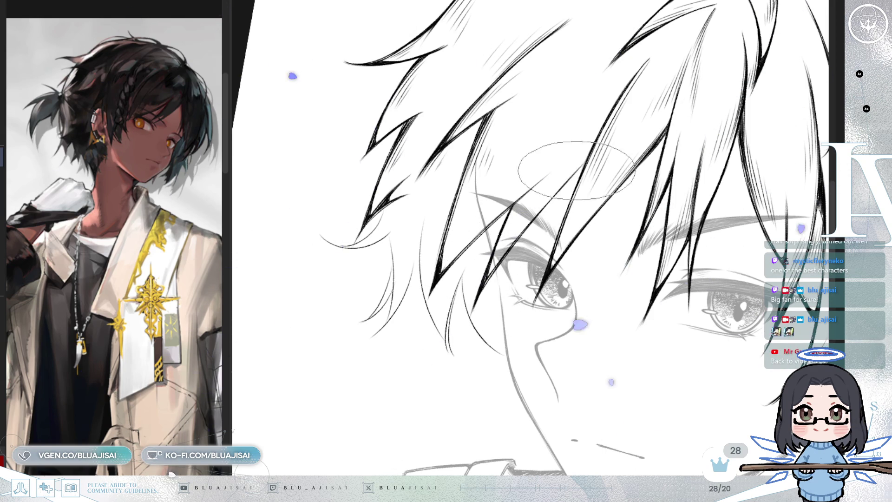
key("Delete")
key("Delete")
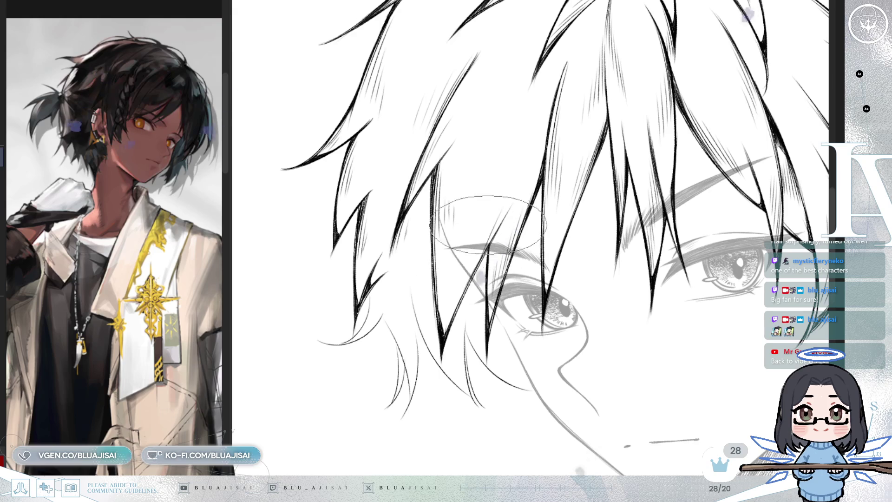
key("asciicircum")
key("asciicircum")
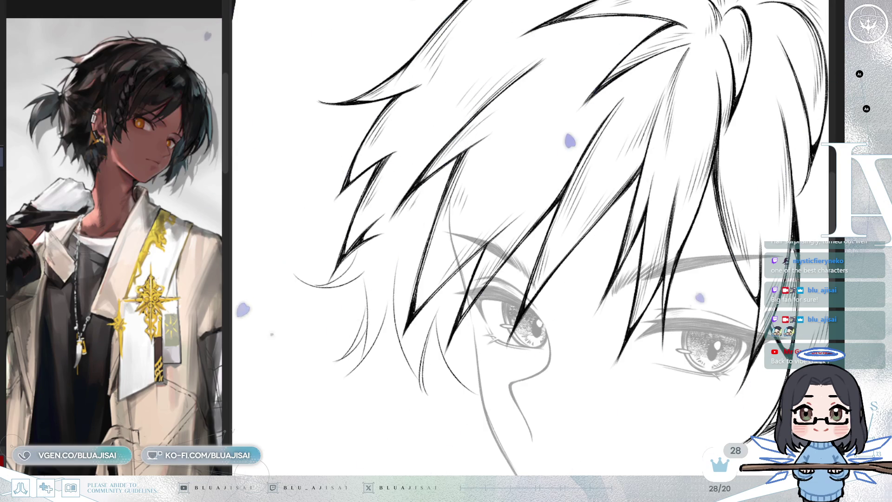
scroll(541, 170, "down", 2)
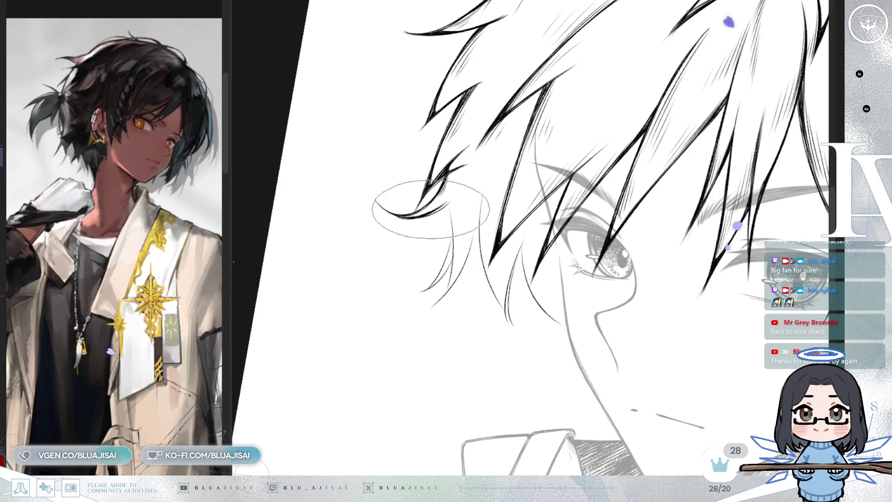
Ink the spiky side strands down toward the ear, mirroring and rotating the view between strokes.
key("m")
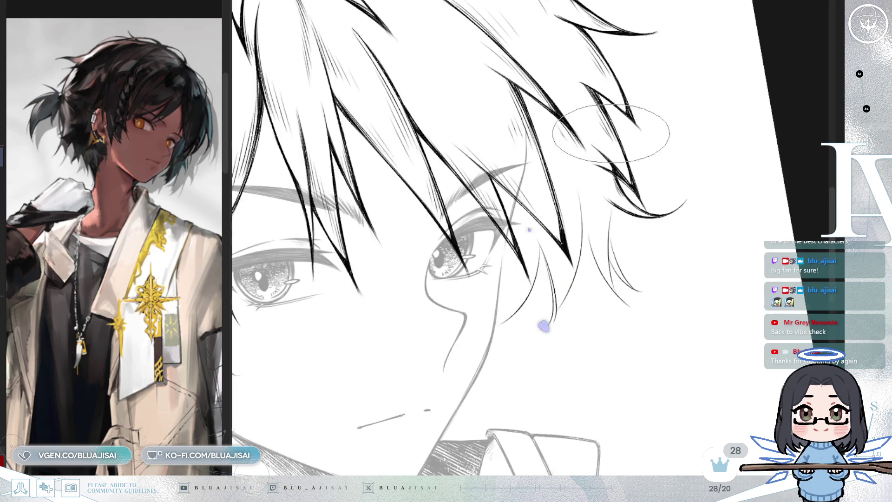
left_click_drag(611, 133, 649, 239)
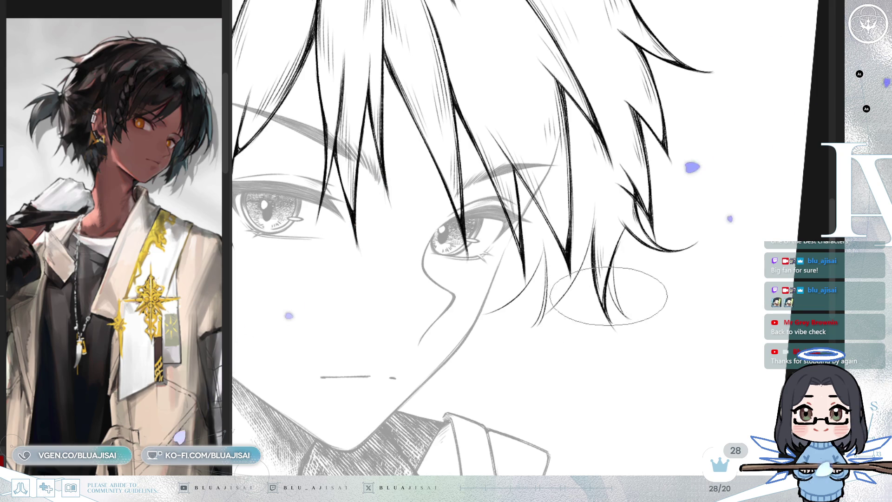
key("asciicircum")
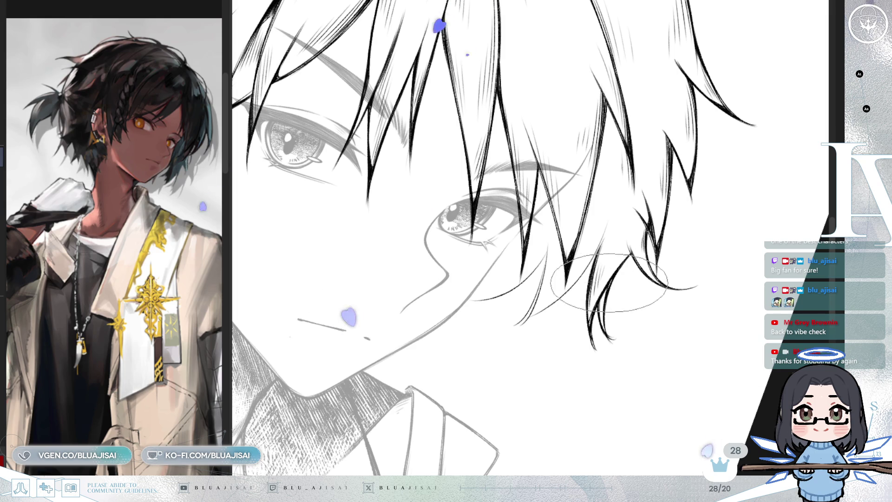
key("h")
mouse_move(535, 251)
left_mouse_down()
mouse_move(647, 256)
mouse_move(591, 197)
left_mouse_up()
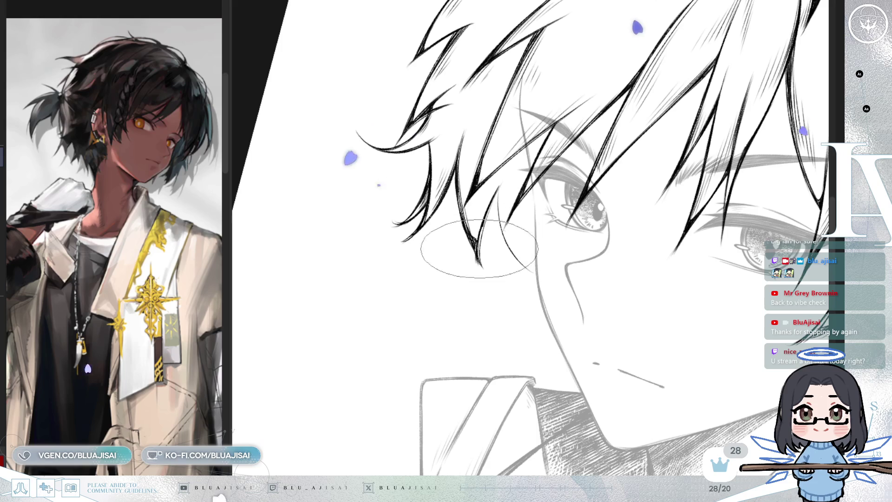
left_click_drag(493, 245, 530, 186)
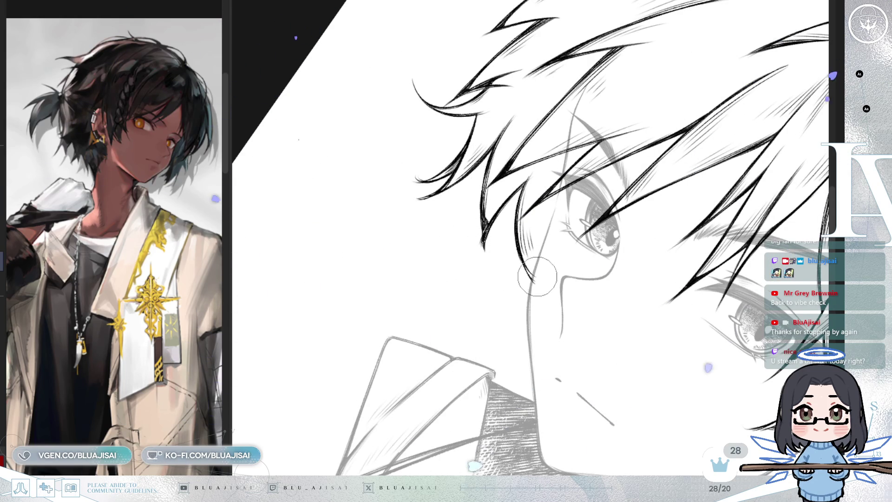
left_click_drag(539, 268, 576, 285)
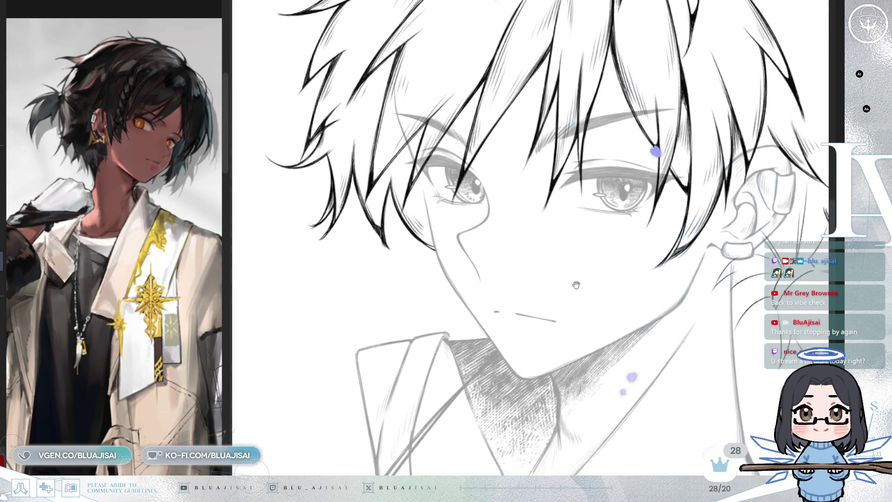
left_click_drag(745, 239, 518, 162)
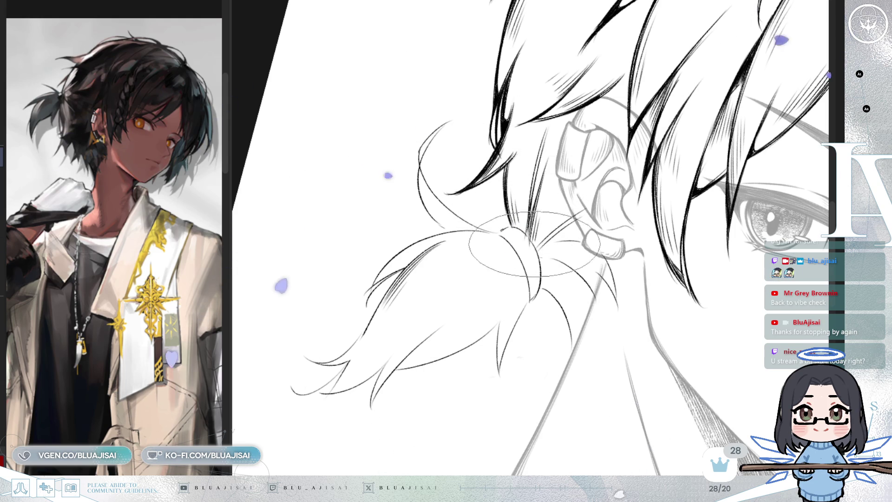
Ink the ponytail's hair tie and upper strands in bold black, turning and flipping the view around it.
left_click_drag(549, 157, 557, 182)
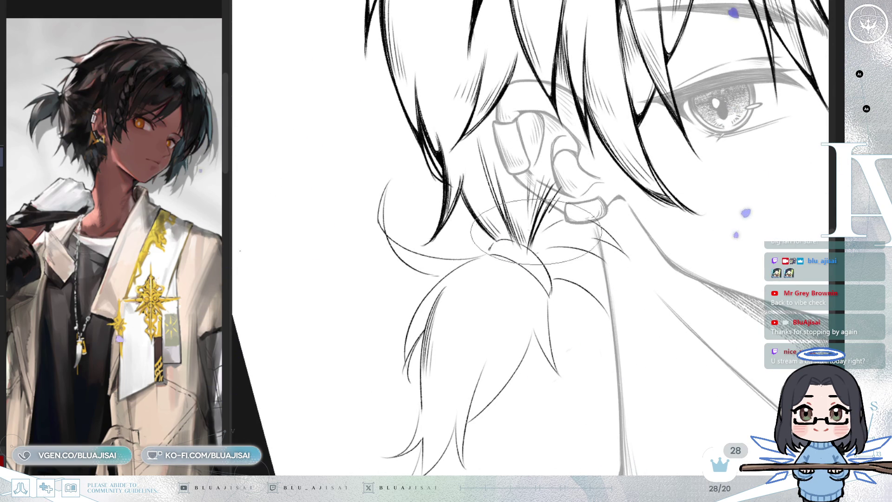
left_click_drag(531, 254, 539, 205)
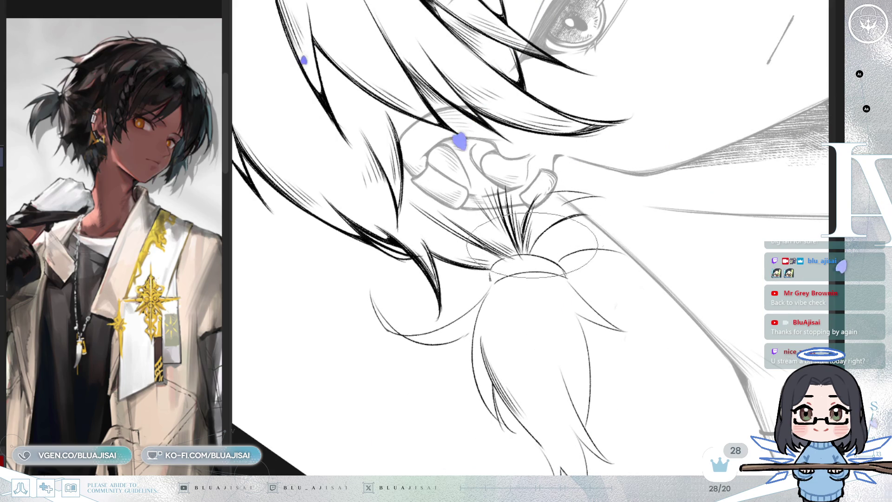
mouse_move(584, 214)
left_mouse_down()
mouse_move(562, 261)
mouse_move(594, 192)
left_mouse_up()
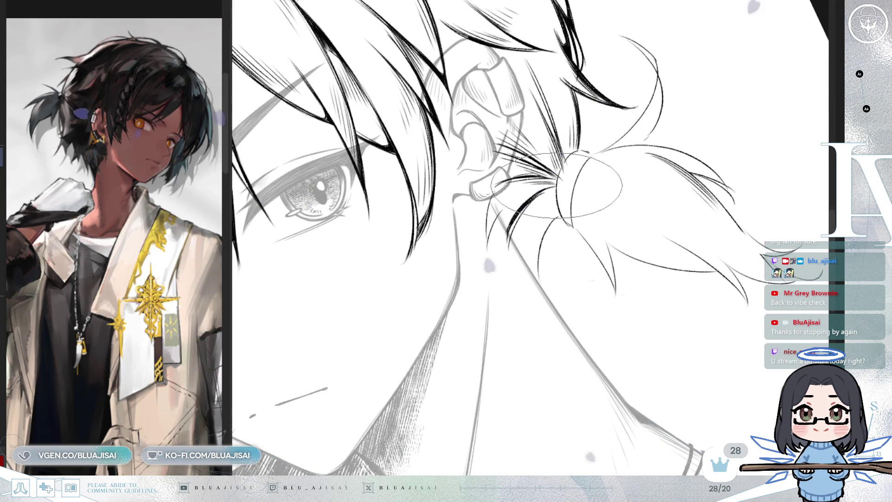
mouse_move(525, 260)
left_mouse_down()
mouse_move(539, 219)
mouse_move(563, 188)
left_mouse_up()
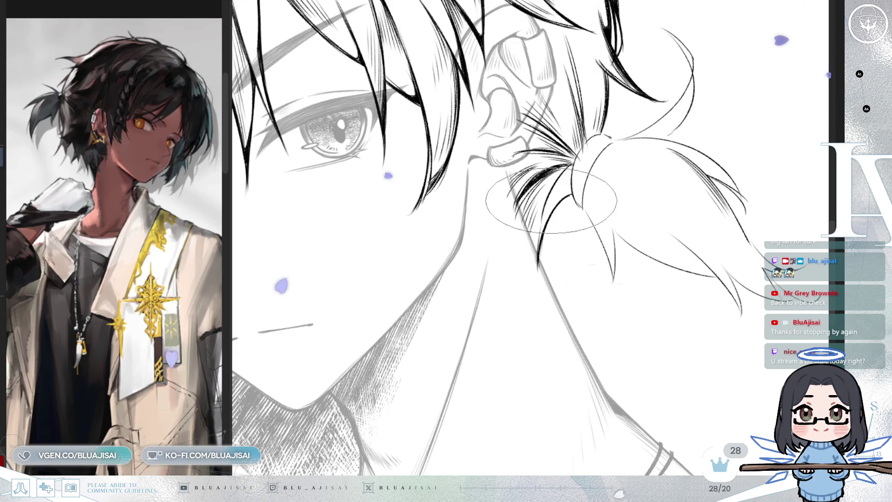
left_click_drag(599, 142, 604, 168)
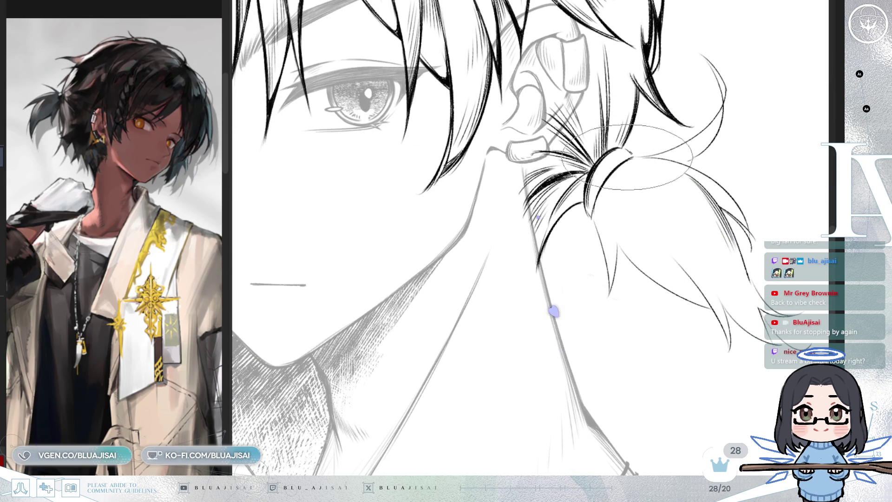
left_click_drag(599, 217, 601, 233)
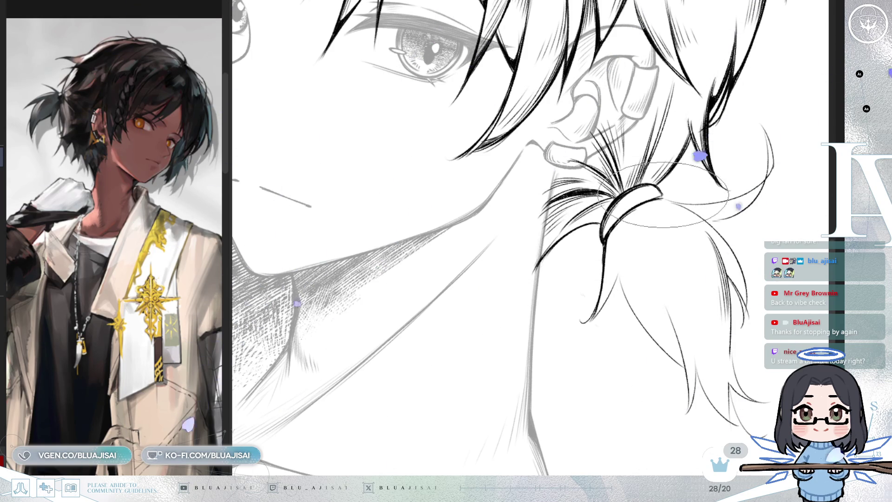
key("h")
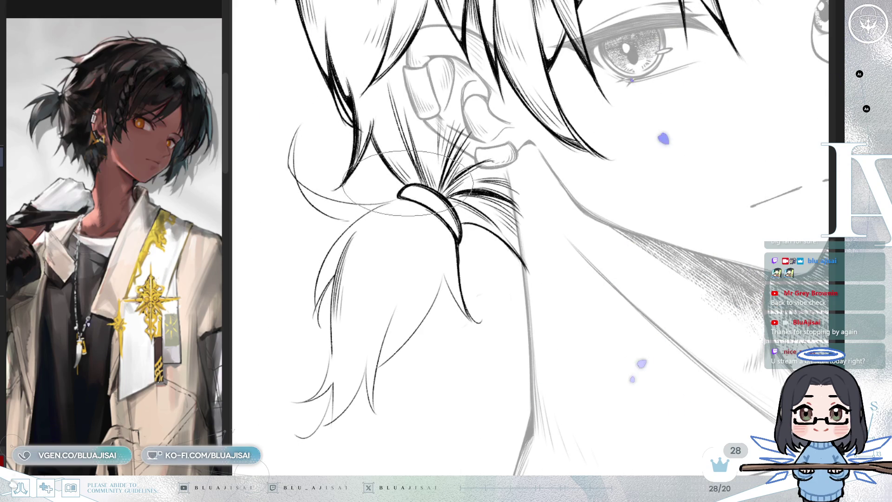
mouse_move(427, 188)
left_mouse_down()
mouse_move(466, 145)
mouse_move(520, 111)
left_mouse_up()
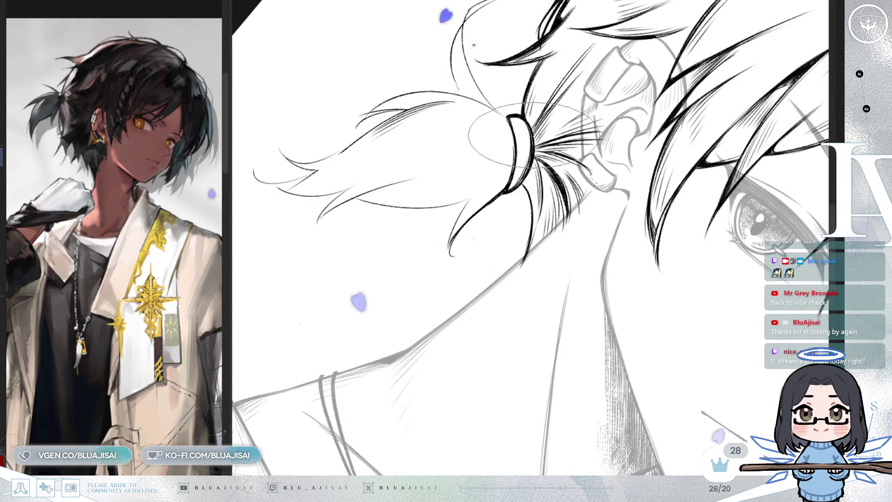
key("m")
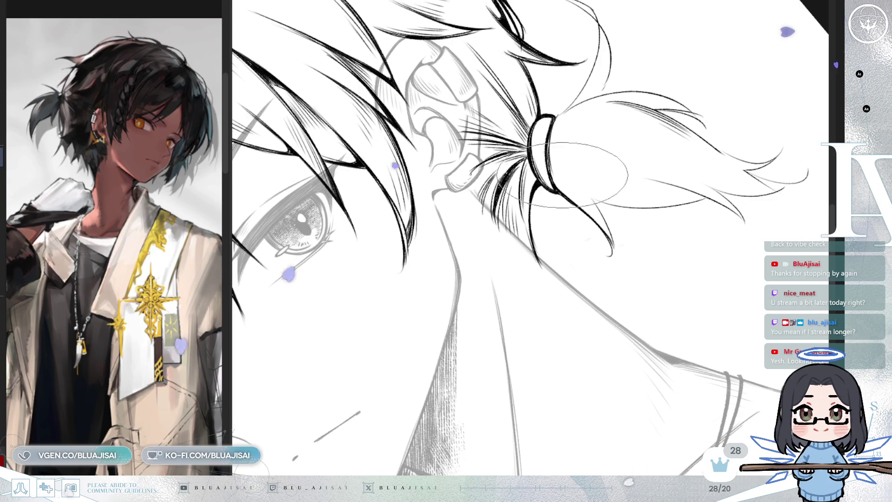
Turn the view so the ponytail hangs down and ink its strands just below the tie.
left_click_drag(556, 117, 575, 126)
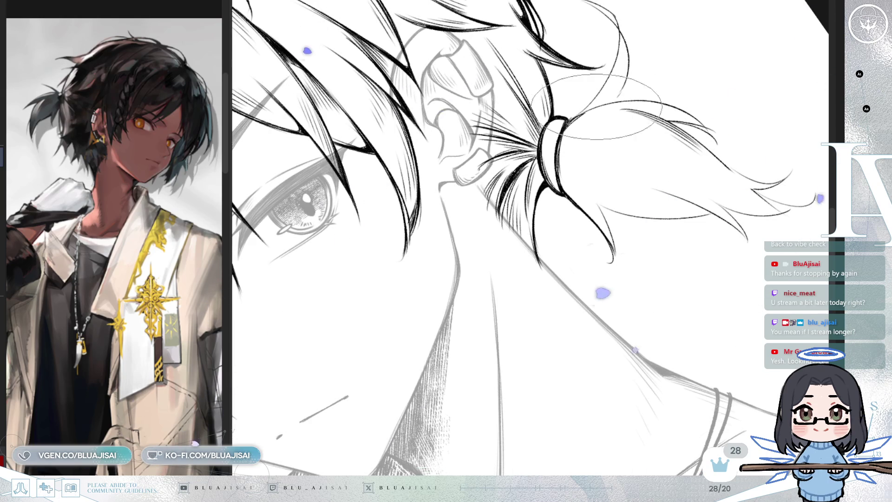
mouse_move(571, 121)
left_mouse_down()
mouse_move(501, 241)
mouse_move(451, 286)
left_mouse_up()
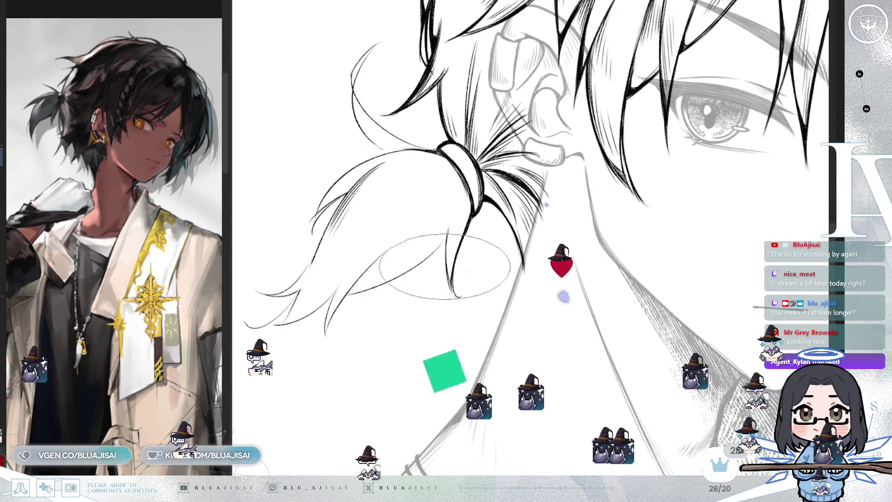
left_click_drag(451, 286, 445, 259)
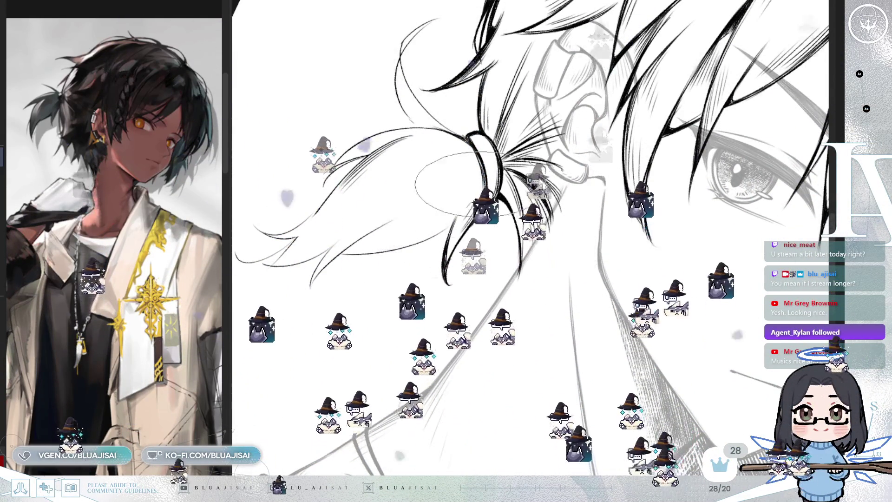
left_click_drag(467, 206, 776, 117)
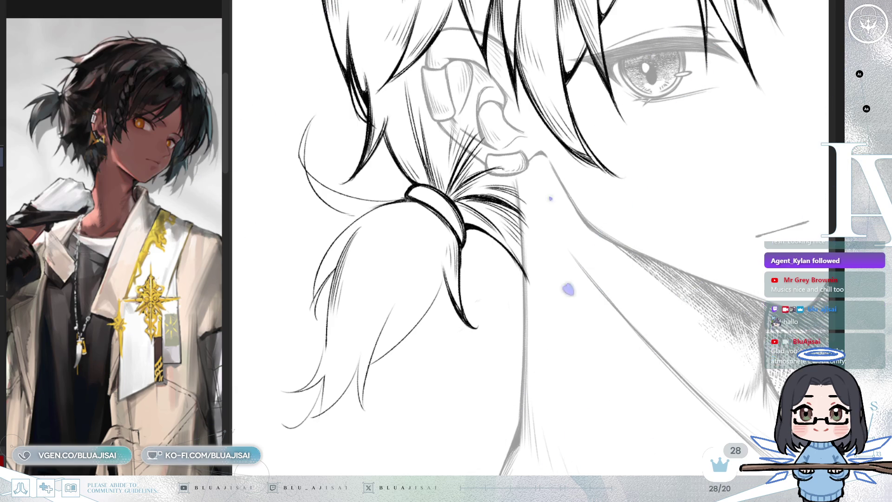
Ink the ponytail's lower loose strands down to their pointed, tapering tips.
mouse_move(427, 278)
left_mouse_down()
mouse_move(541, 219)
mouse_move(530, 186)
mouse_move(544, 152)
mouse_move(482, 328)
left_mouse_up()
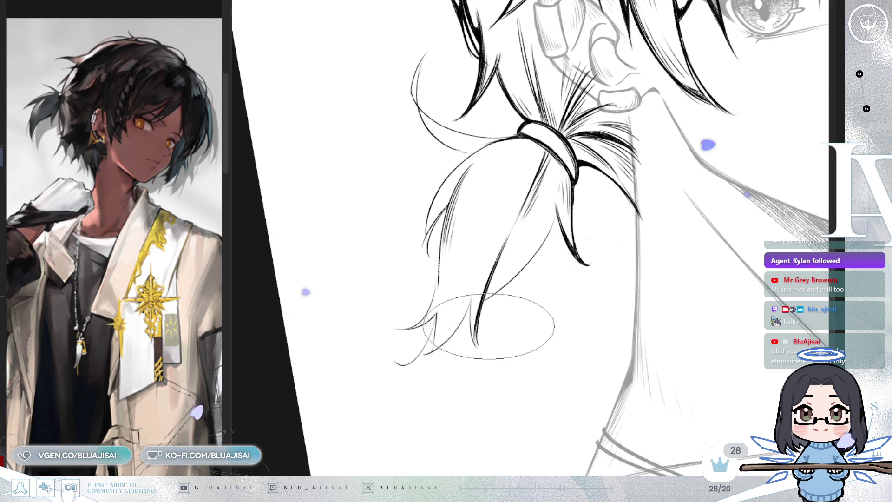
left_click_drag(507, 217, 501, 252)
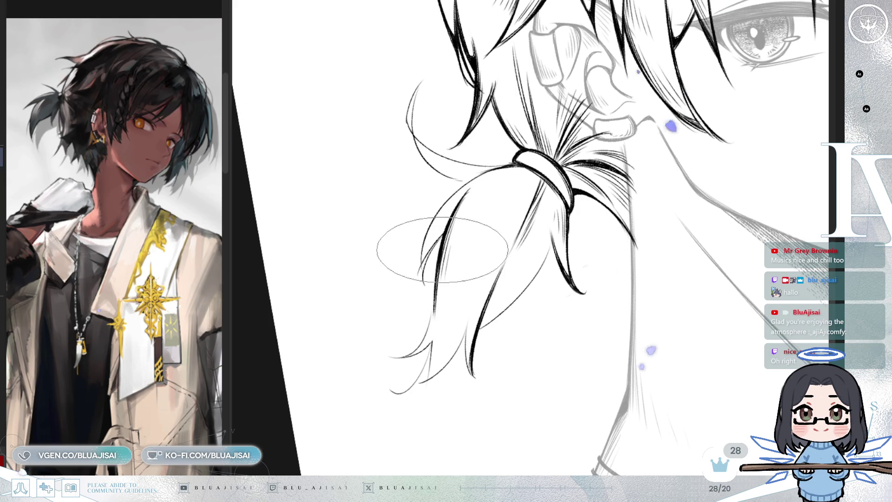
left_click_drag(482, 251, 482, 247)
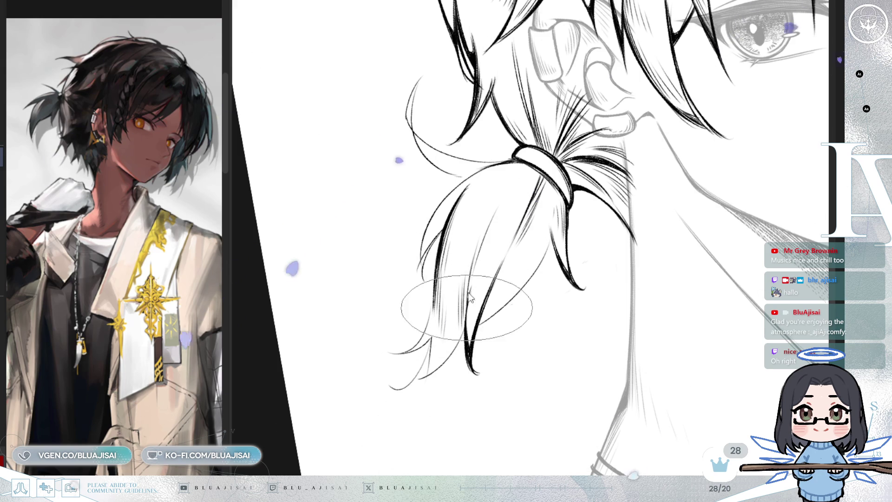
mouse_move(489, 279)
left_mouse_down()
mouse_move(503, 237)
mouse_move(450, 253)
left_mouse_up()
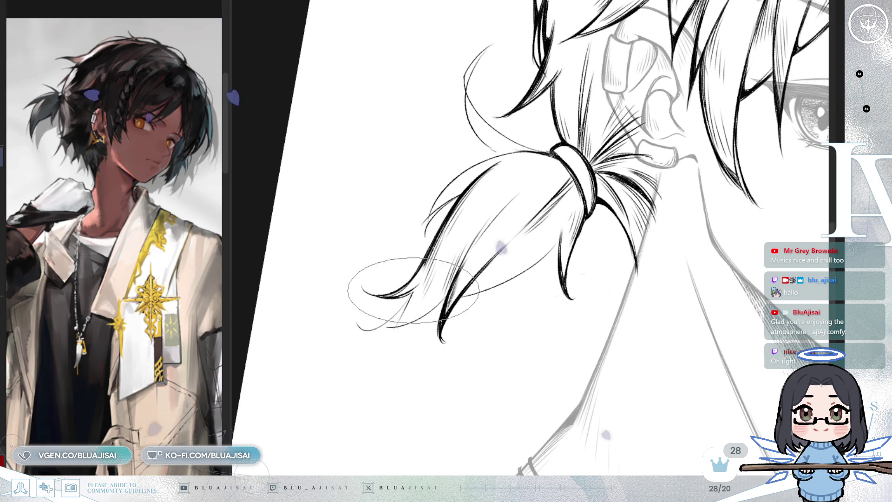
mouse_move(420, 281)
left_mouse_down()
mouse_move(498, 189)
mouse_move(471, 209)
left_mouse_up()
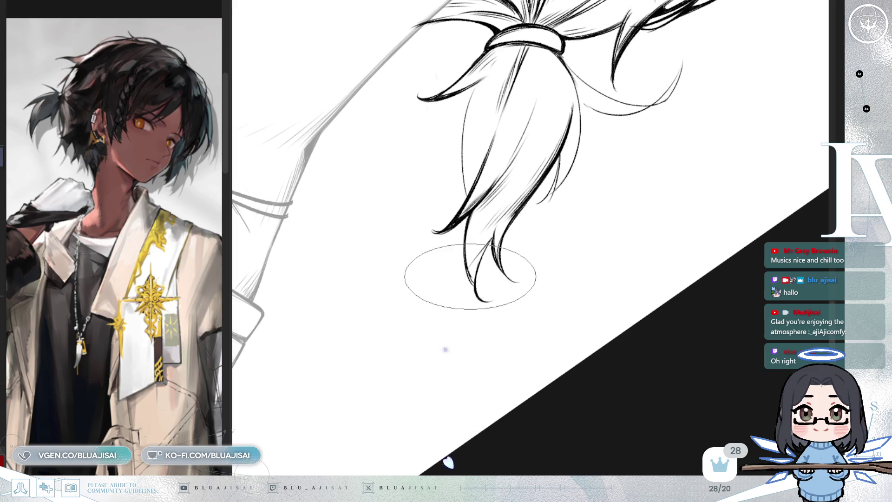
Rotate the view about 20° and add the last strands plus thin hatching inside the ponytail.
mouse_move(466, 261)
left_mouse_down()
mouse_move(472, 284)
mouse_move(484, 242)
mouse_move(452, 269)
mouse_move(501, 186)
mouse_move(499, 246)
mouse_move(502, 190)
mouse_move(496, 240)
mouse_move(515, 253)
mouse_move(530, 201)
left_mouse_up()
key("minus")
mouse_move(573, 282)
left_mouse_down()
mouse_move(512, 371)
mouse_move(513, 44)
mouse_move(474, 116)
left_mouse_up()
mouse_move(556, 165)
left_mouse_down()
mouse_move(568, 189)
mouse_move(634, 169)
left_mouse_up()
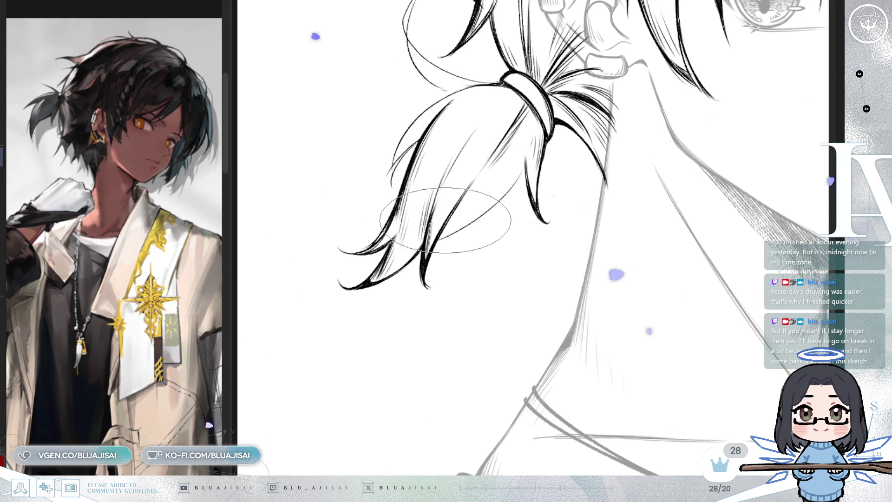
left_click_drag(445, 220, 475, 148)
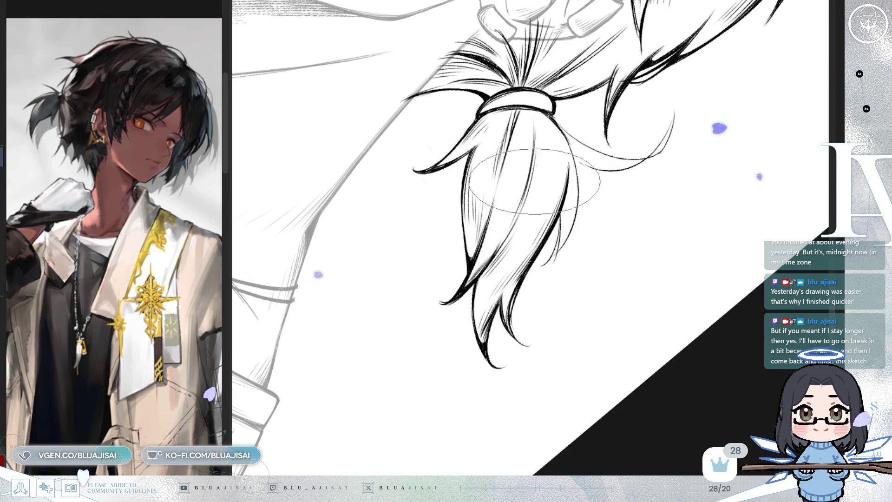
Flip the view, switch to a smaller inking brush and ink spiky strands around the ponytail.
key("h")
key("End")
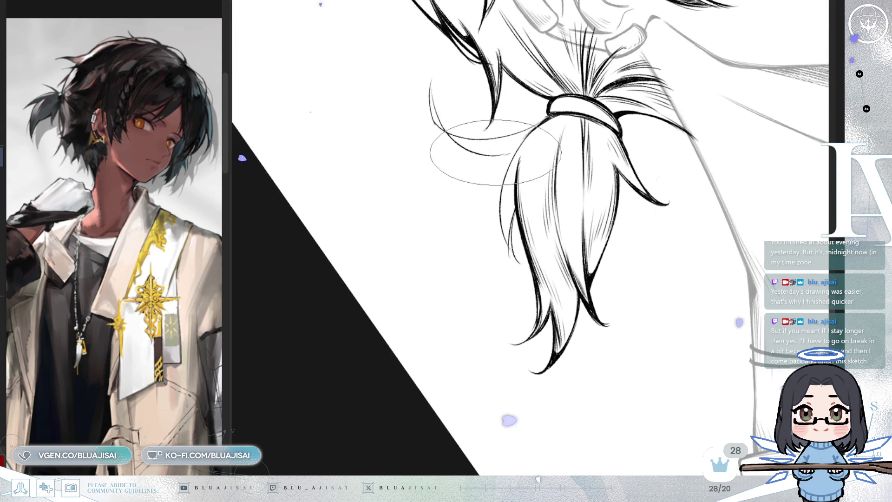
key("e")
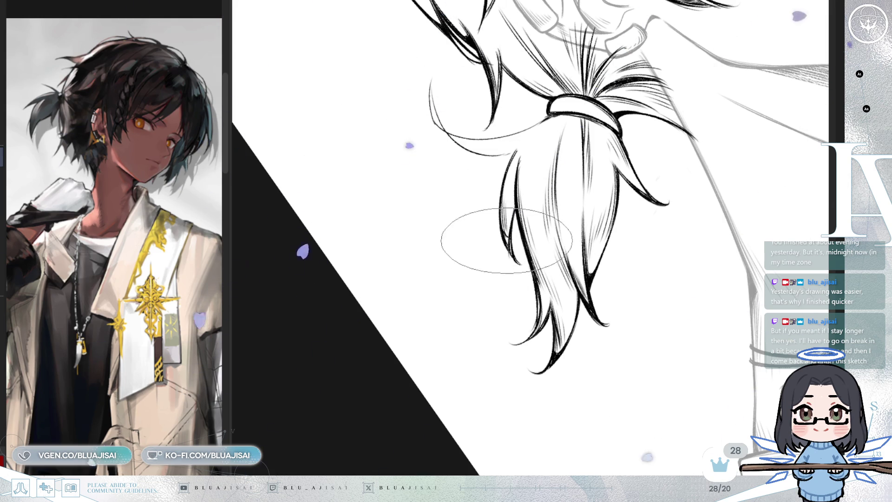
mouse_move(530, 158)
left_mouse_down()
mouse_move(546, 142)
mouse_move(542, 214)
left_mouse_up()
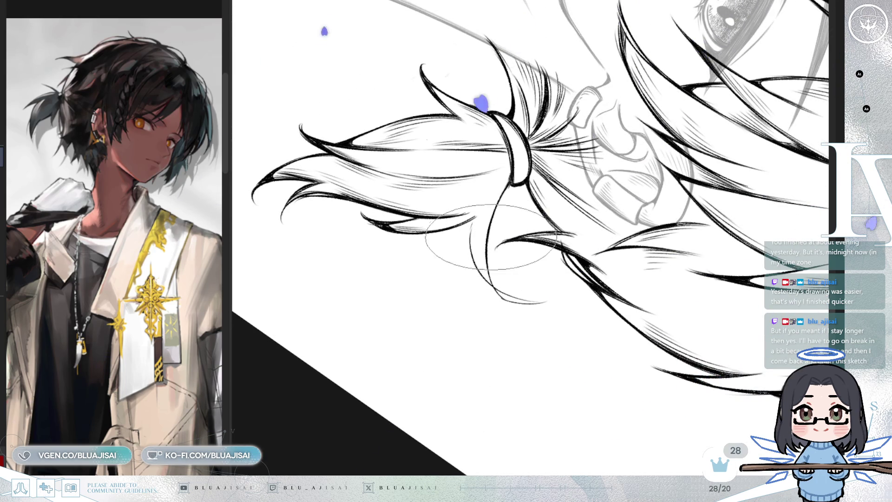
mouse_move(472, 222)
left_mouse_down()
mouse_move(485, 205)
mouse_move(496, 216)
left_mouse_up()
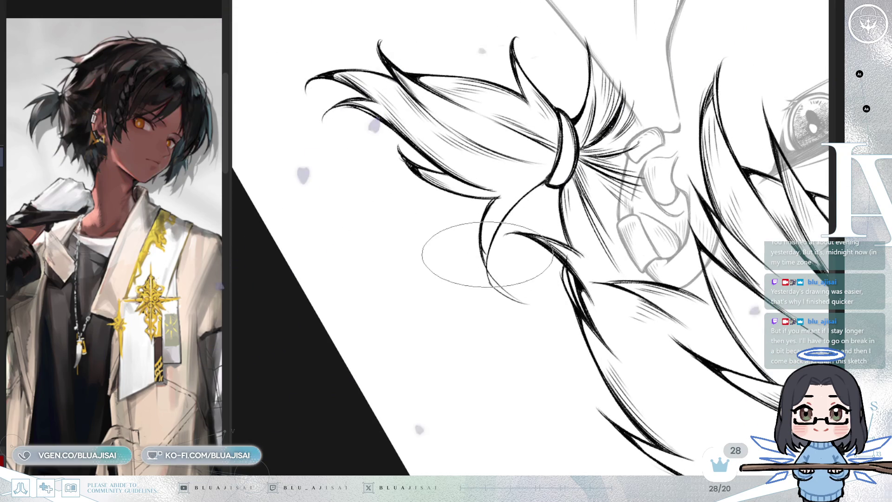